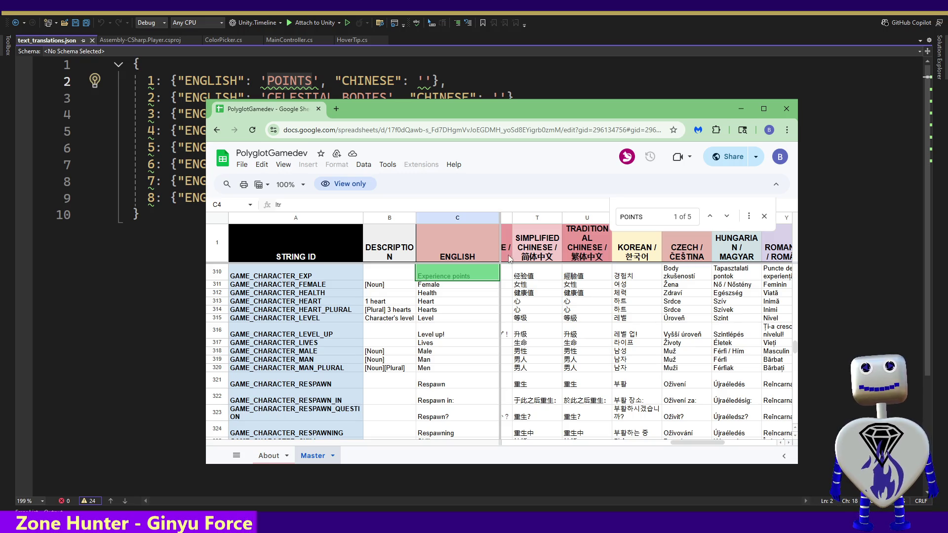
Step: Advance the POINTS search from match 1 to match 3 of 5, the Hit points row 334
{"action": "left_click", "coordinate": [650, 218]}
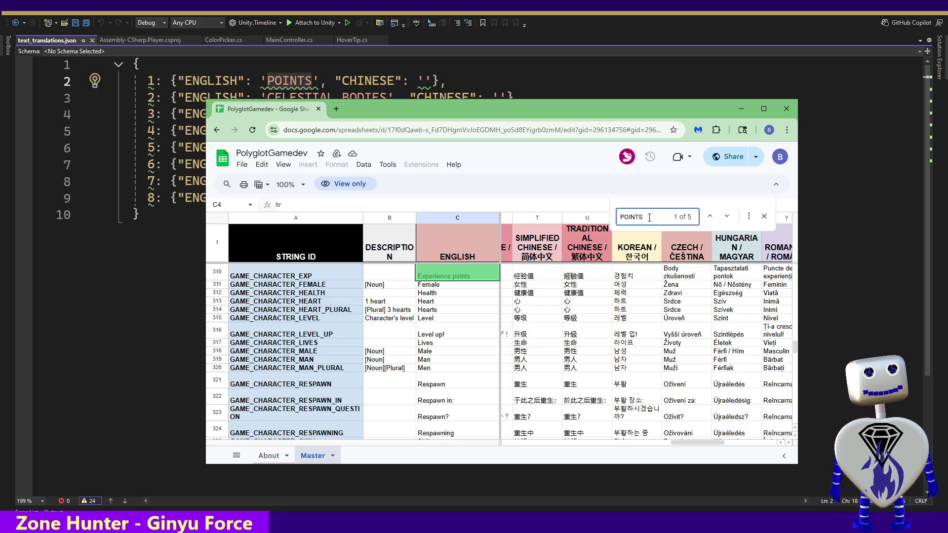
{"action": "key", "text": "Return"}
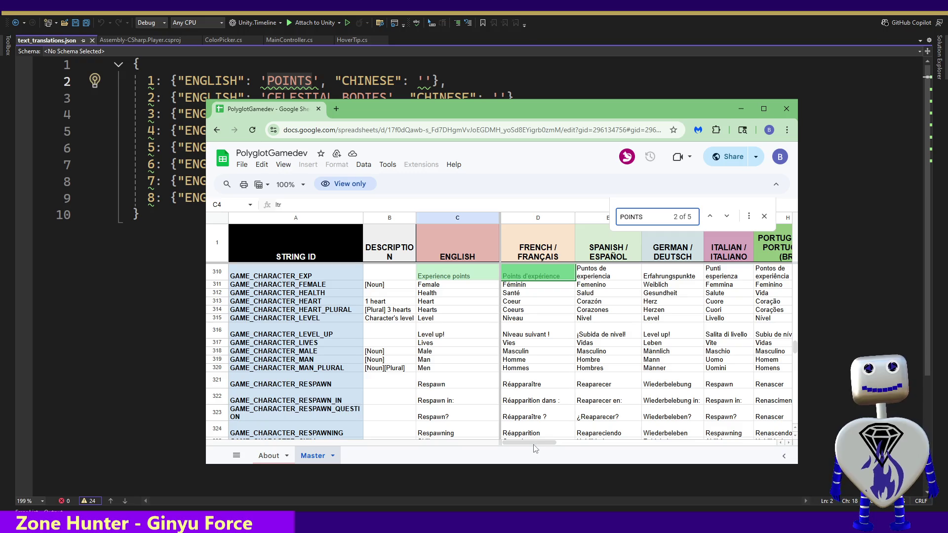
{"action": "mouse_move", "coordinate": [538, 442]}
{"action": "left_mouse_down"}
{"action": "mouse_move", "coordinate": [582, 448]}
{"action": "mouse_move", "coordinate": [526, 441]}
{"action": "mouse_move", "coordinate": [628, 449]}
{"action": "mouse_move", "coordinate": [535, 429]}
{"action": "left_mouse_up"}
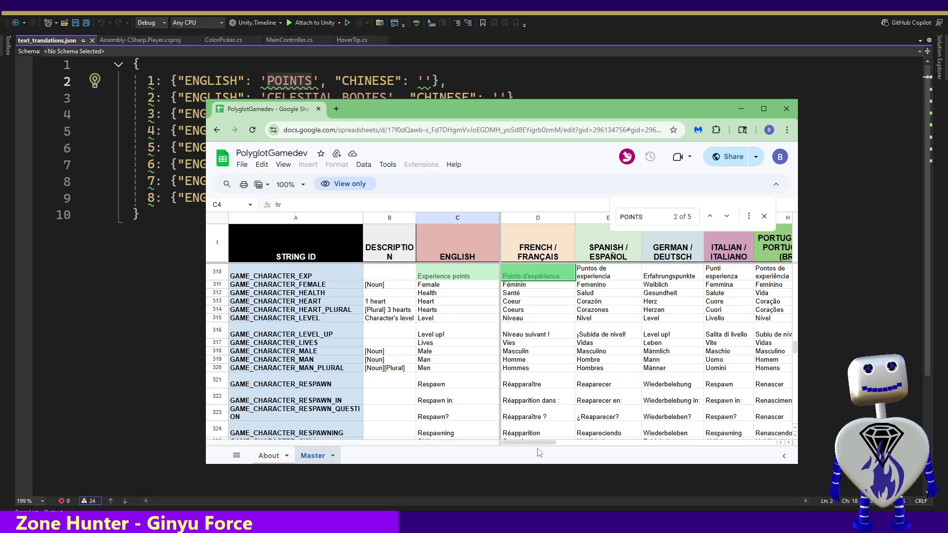
{"action": "left_click_drag", "start_coordinate": [531, 445], "coordinate": [691, 450]}
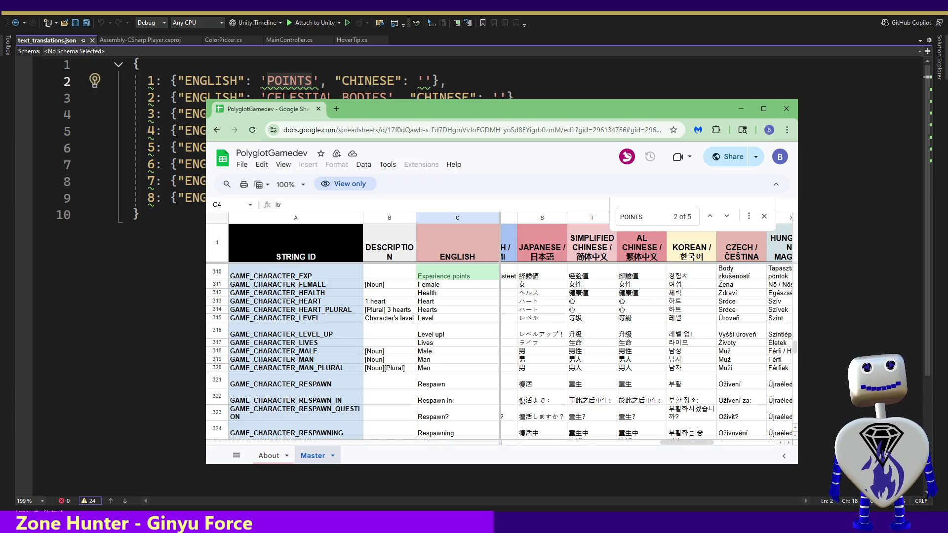
{"action": "left_click", "coordinate": [664, 213]}
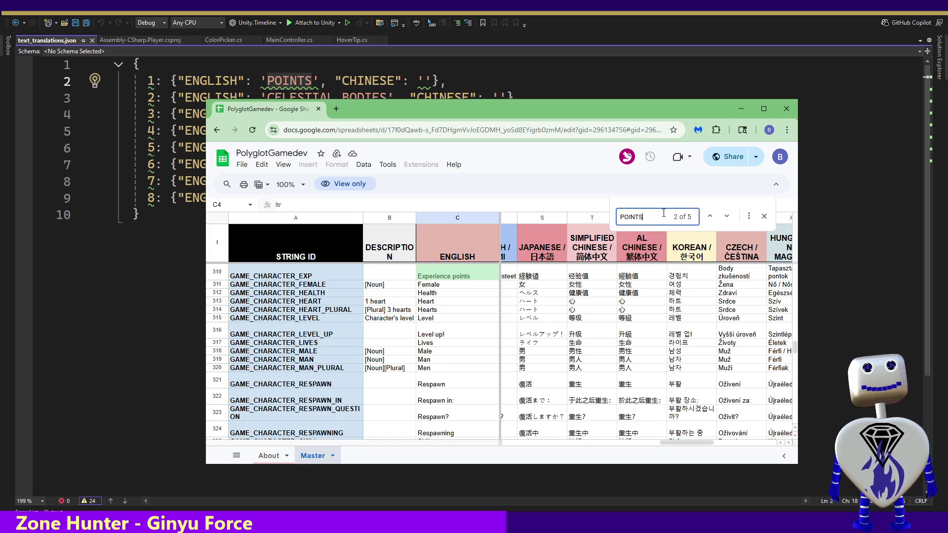
{"action": "key", "text": "Return"}
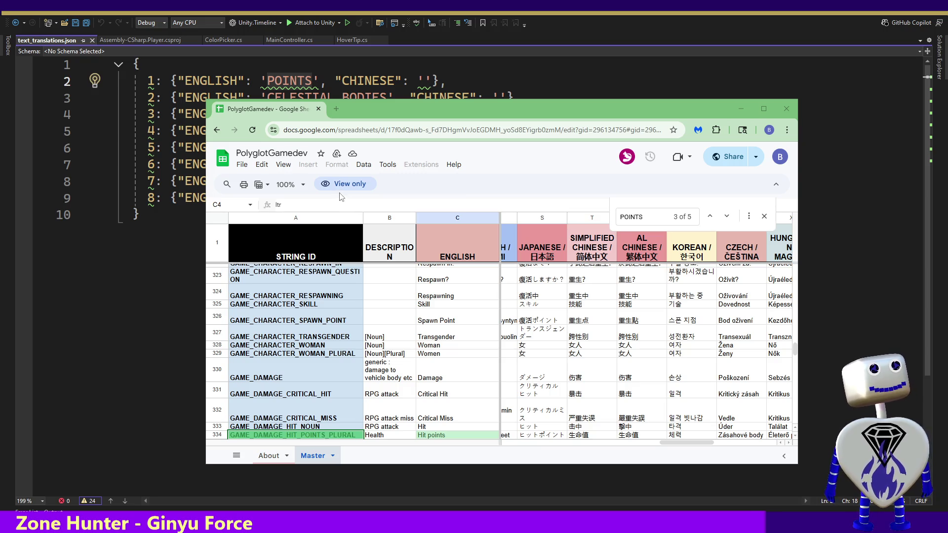
Step: Replace the POINTS search term in Find in sheet with 'Ces'
{"action": "left_click", "coordinate": [267, 119]}
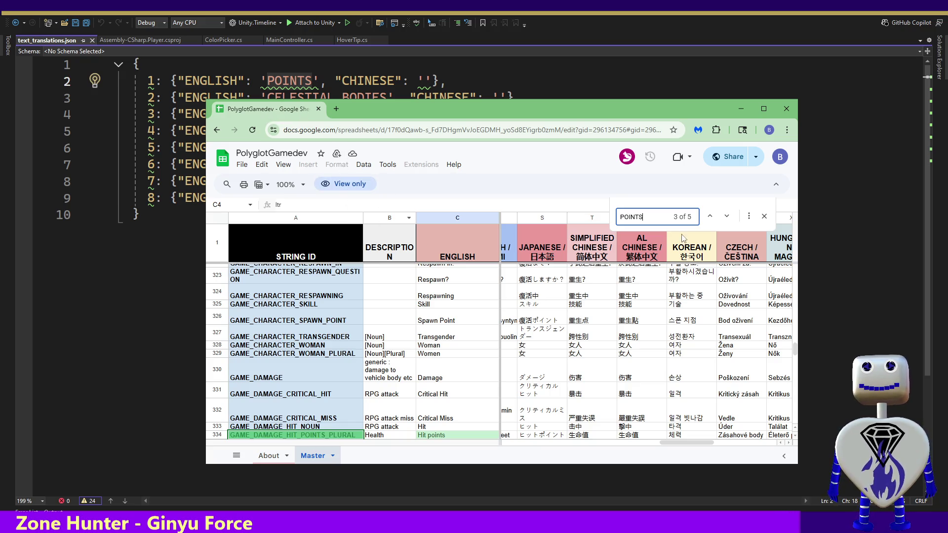
{"action": "left_click_drag", "start_coordinate": [643, 217], "coordinate": [598, 223]}
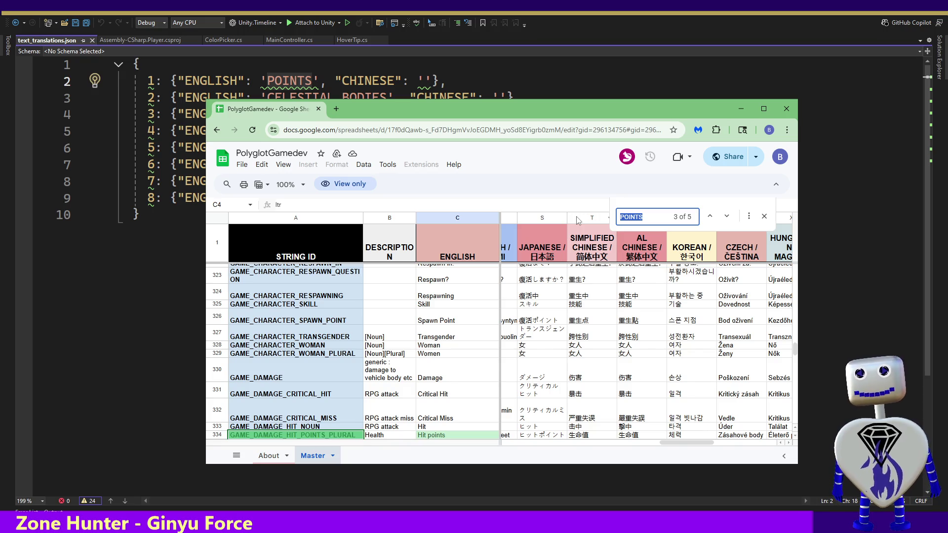
{"action": "type", "text": "Ces"}
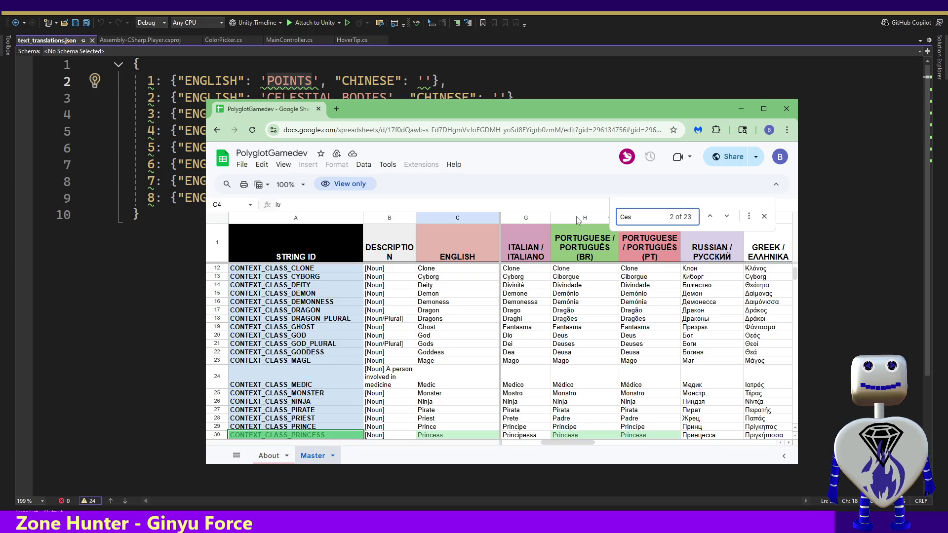
Step: Search the sheet for 'Celes', then 'bodies', then 'chains', moving the window lower
{"action": "key", "text": "BackSpace"}
{"action": "type", "text": "les"}
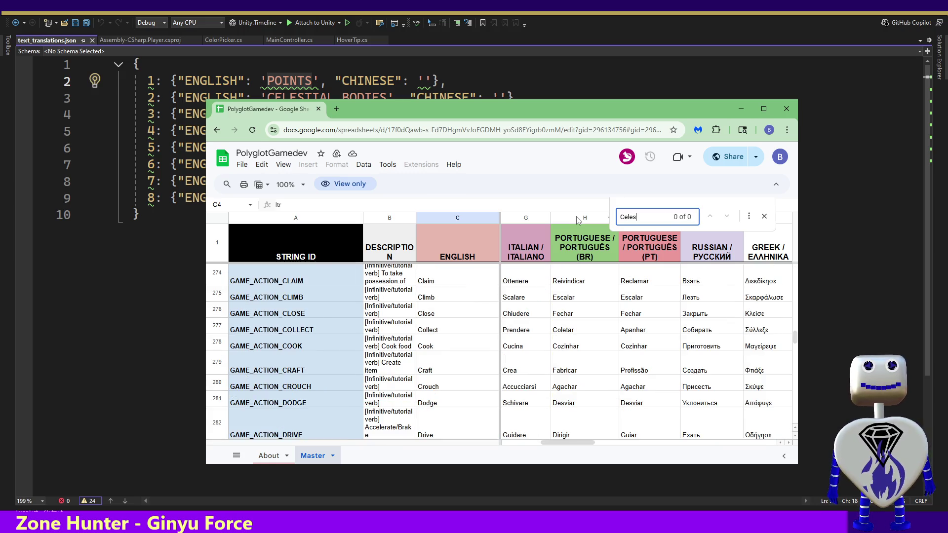
{"action": "key", "text": "BackSpace"}
{"action": "key", "text": "BackSpace"}
{"action": "key", "text": "BackSpace"}
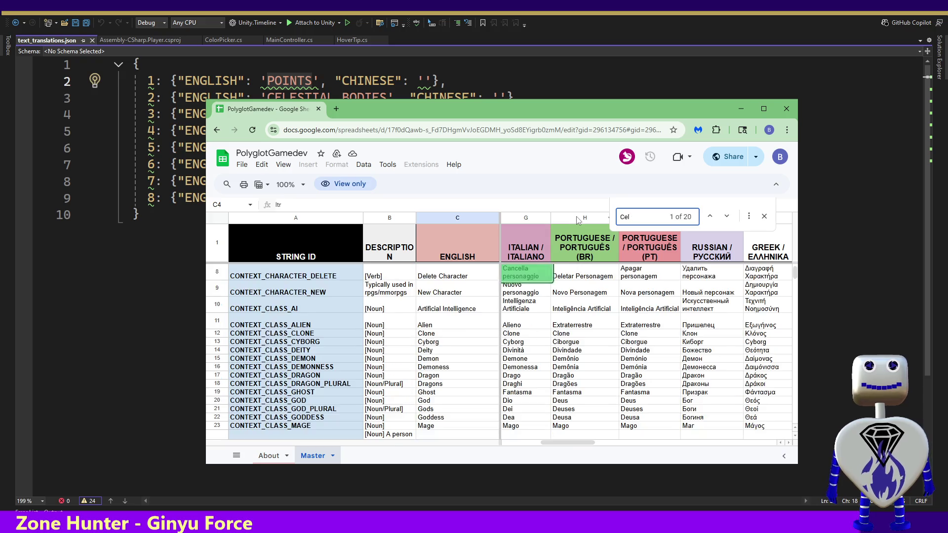
{"action": "type", "text": "bo"}
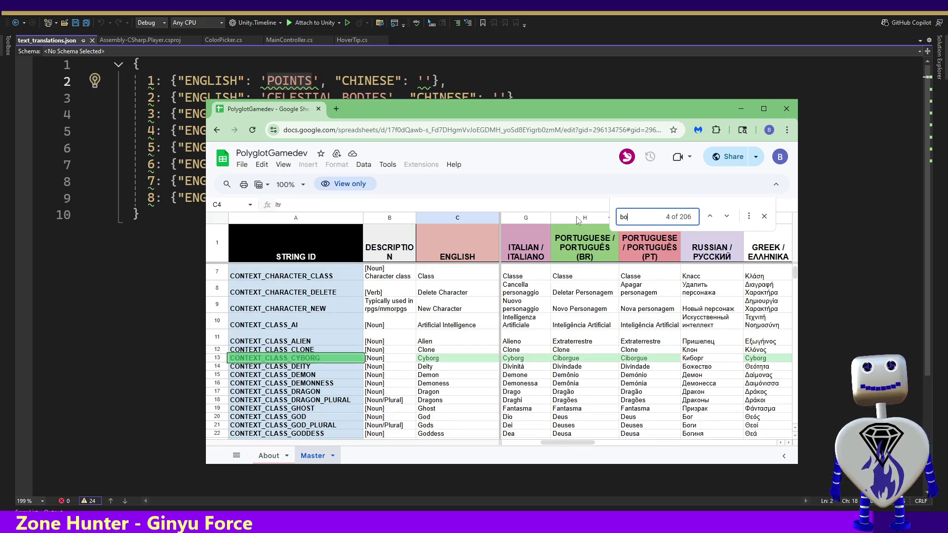
{"action": "type", "text": "dies"}
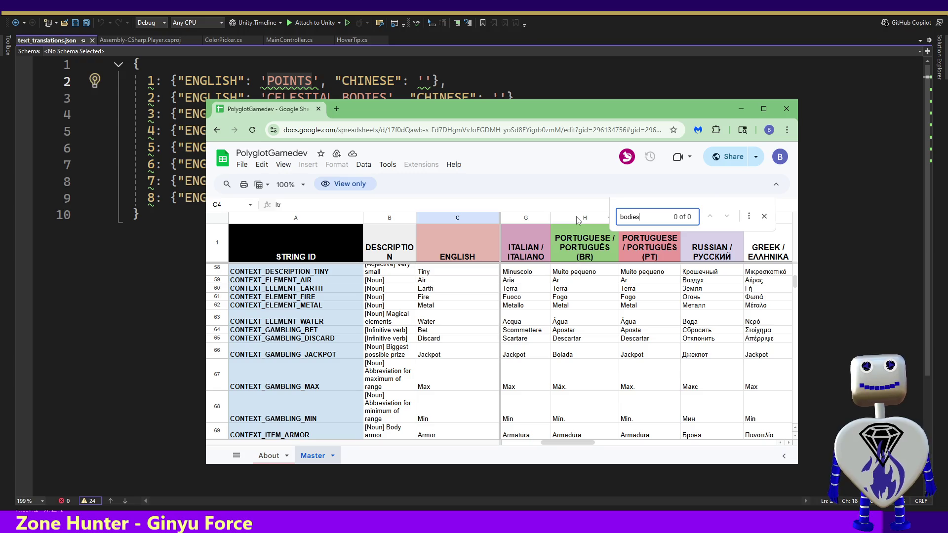
{"action": "key", "text": "BackSpace"}
{"action": "key", "text": "BackSpace"}
{"action": "key", "text": "BackSpace"}
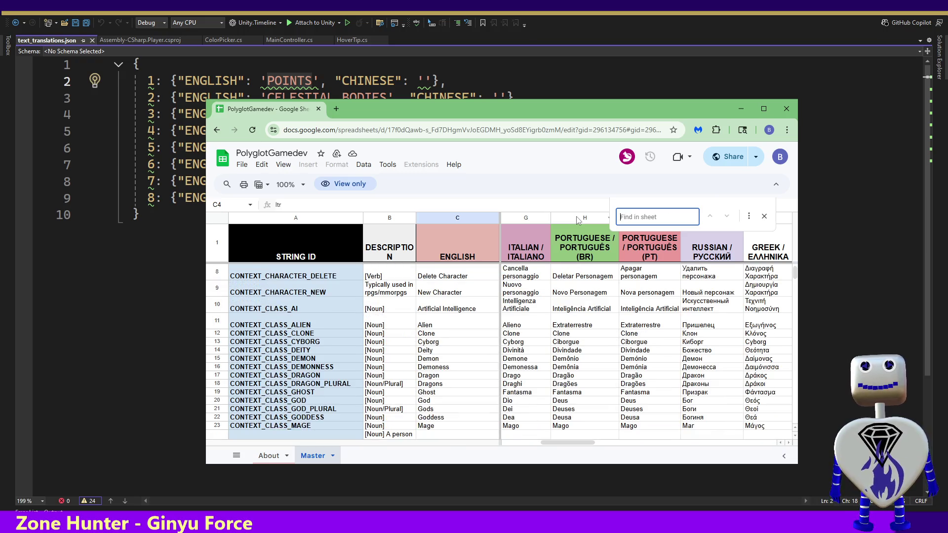
{"action": "left_click_drag", "start_coordinate": [385, 110], "coordinate": [388, 172]}
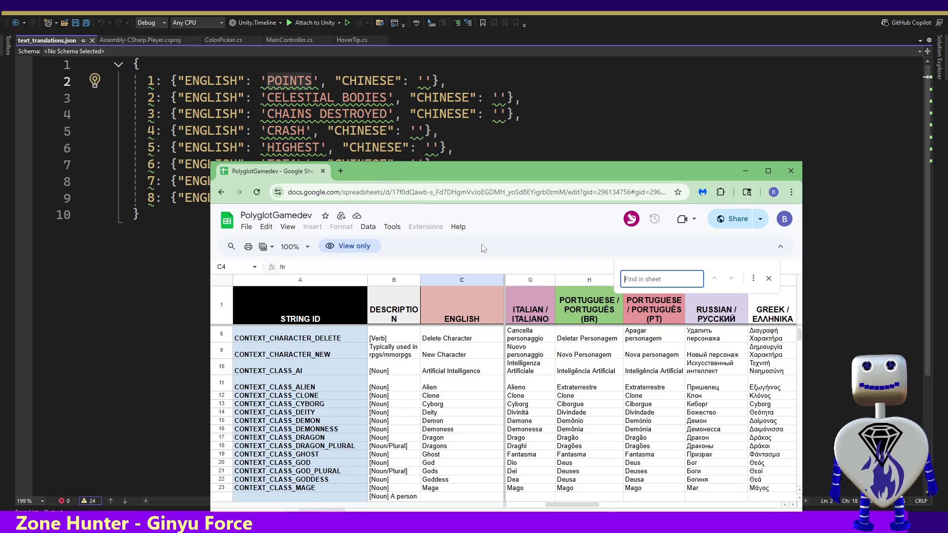
{"action": "type", "text": "chains"}
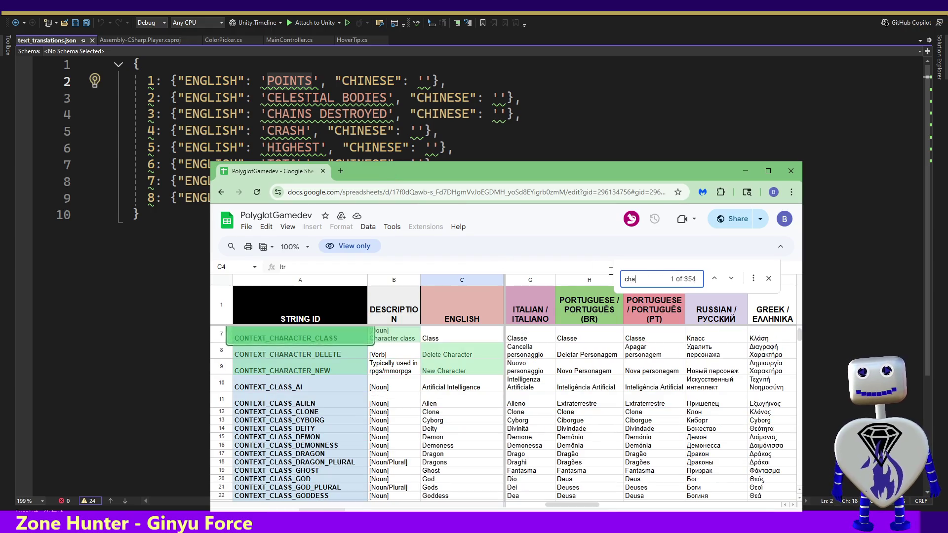
Step: Search for 'destroyed' and 'crash', then 'highest', reaching the GAME_OBJECTIVE_HIGH_SCORE row
{"action": "key", "text": "BackSpace"}
{"action": "key", "text": "BackSpace"}
{"action": "key", "text": "BackSpace"}
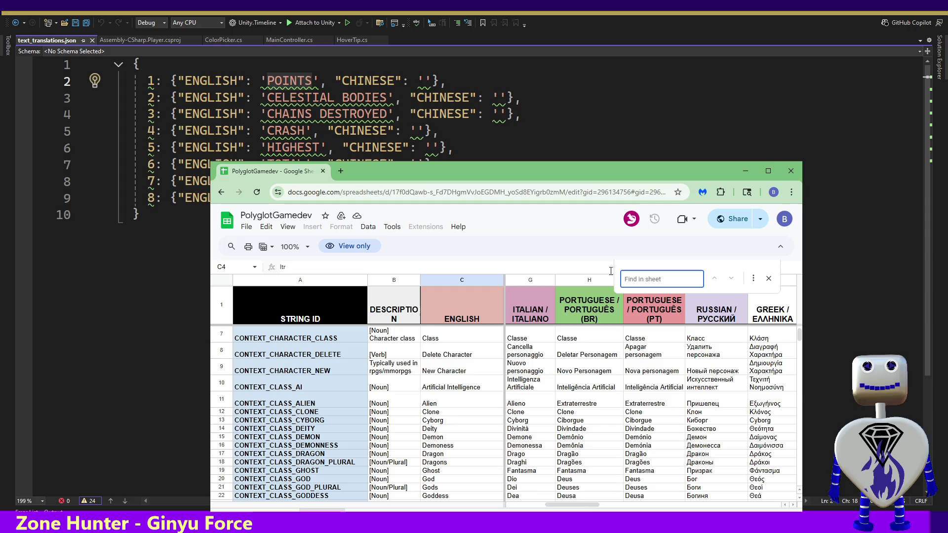
{"action": "type", "text": "destr"}
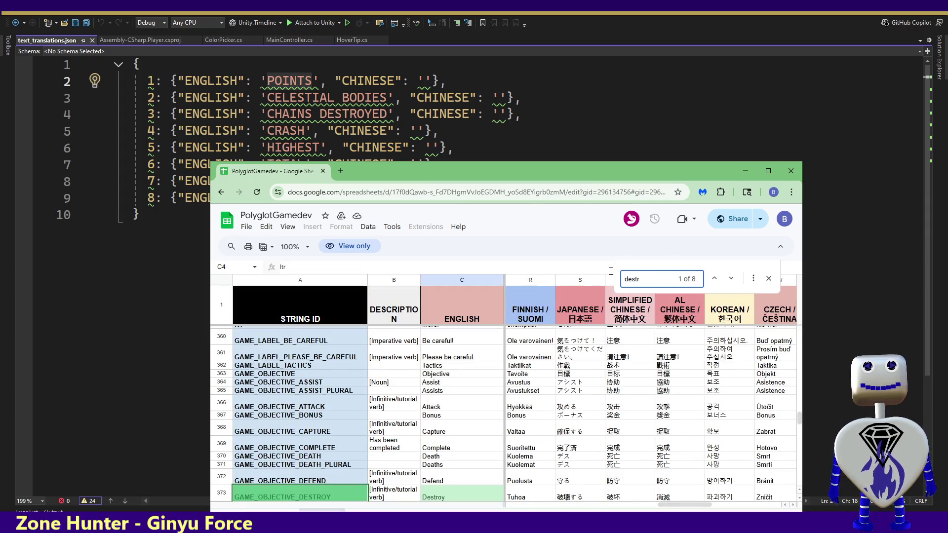
{"action": "type", "text": "py"}
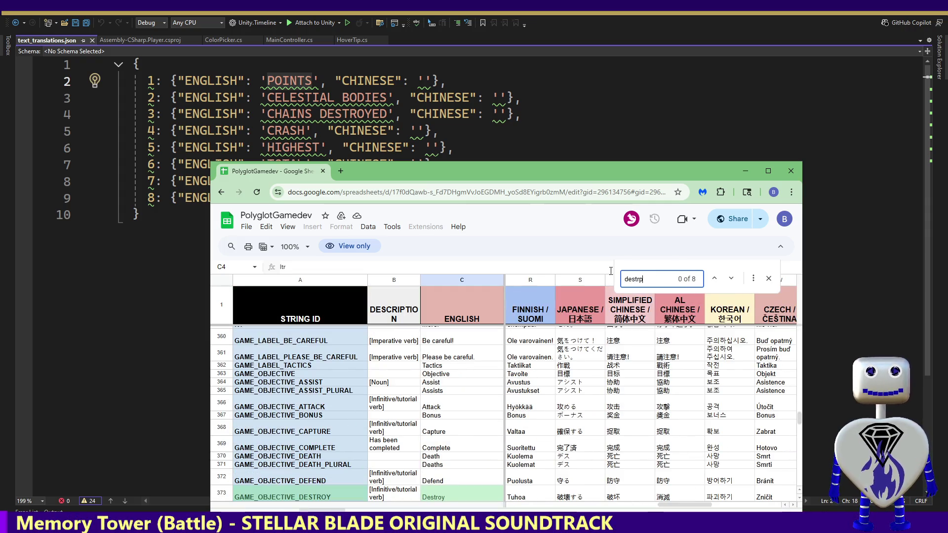
{"action": "key", "text": "BackSpace"}
{"action": "key", "text": "BackSpace"}
{"action": "key", "text": "BackSpace"}
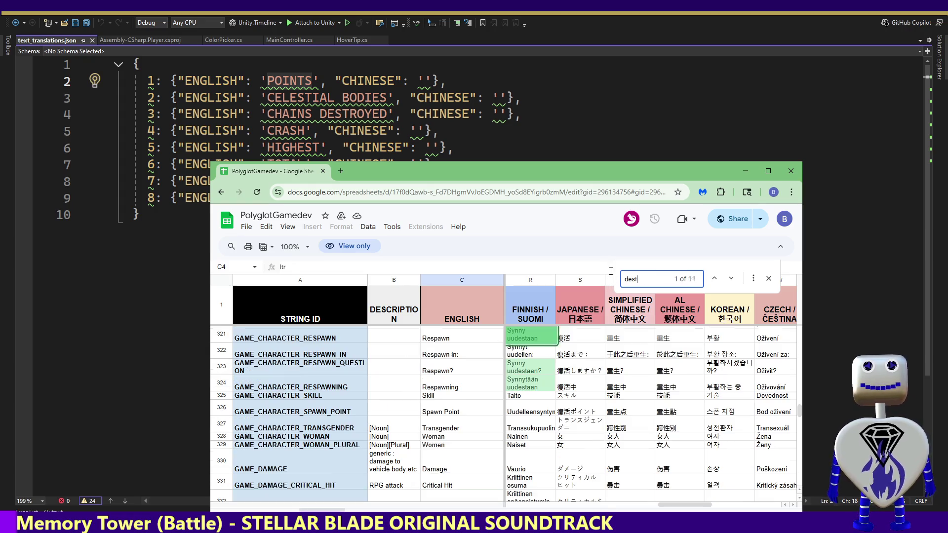
{"action": "type", "text": "r"}
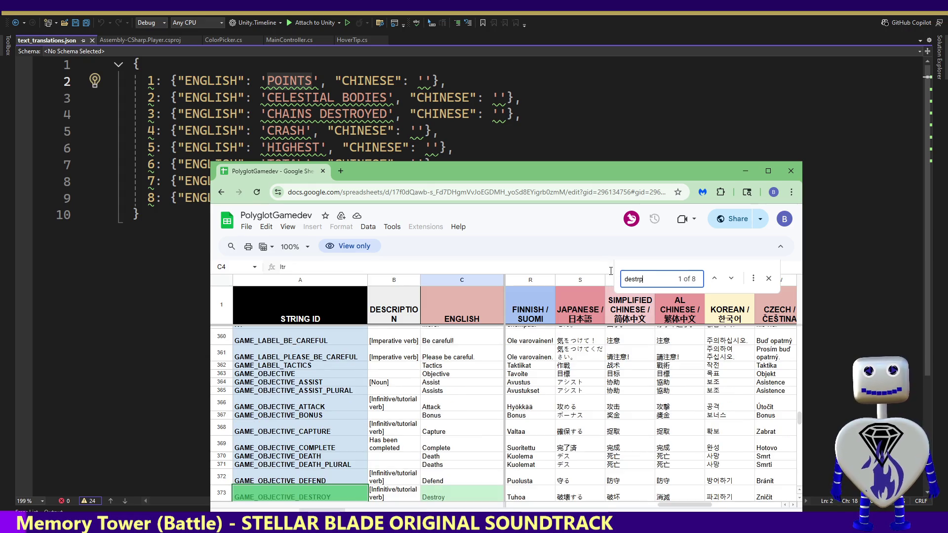
{"action": "type", "text": "oy"}
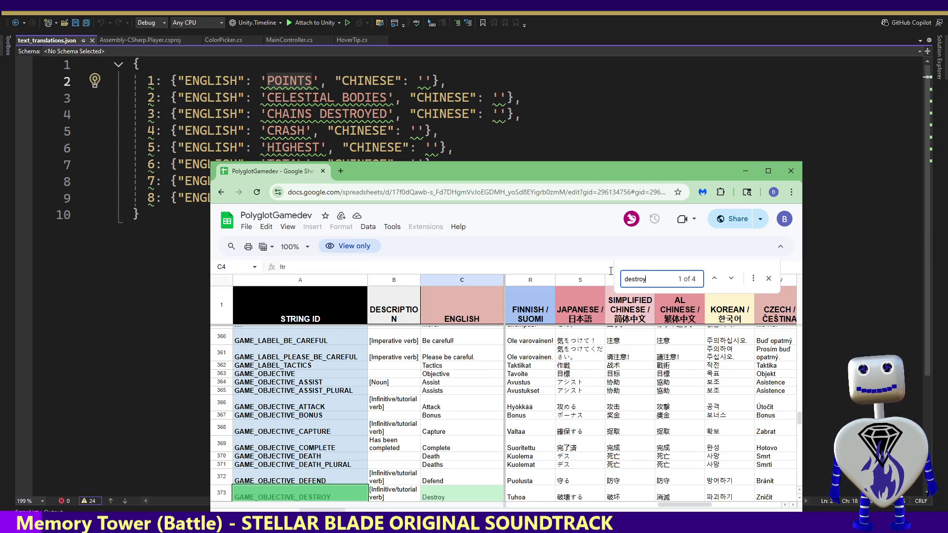
{"action": "type", "text": "ed"}
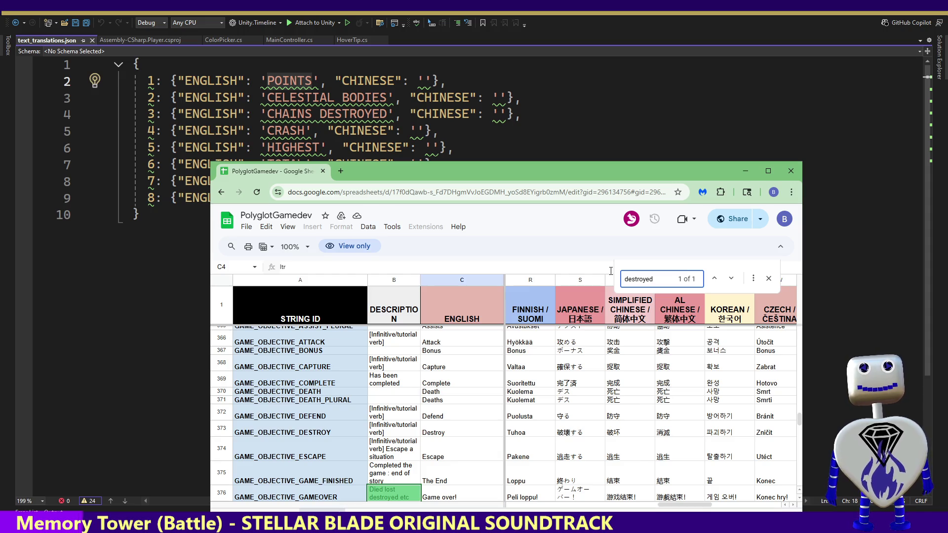
{"action": "key", "text": "BackSpace"}
{"action": "key", "text": "BackSpace"}
{"action": "key", "text": "BackSpace"}
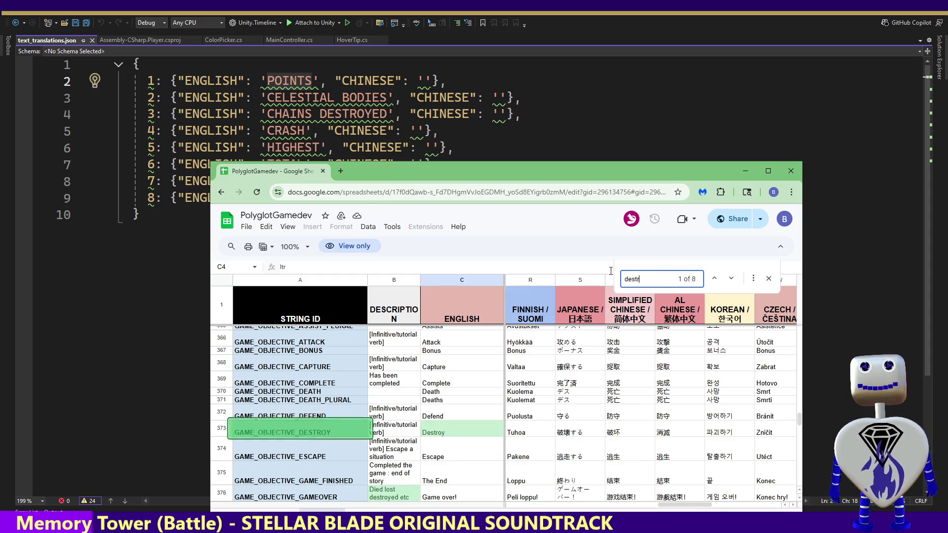
{"action": "type", "text": "cras"}
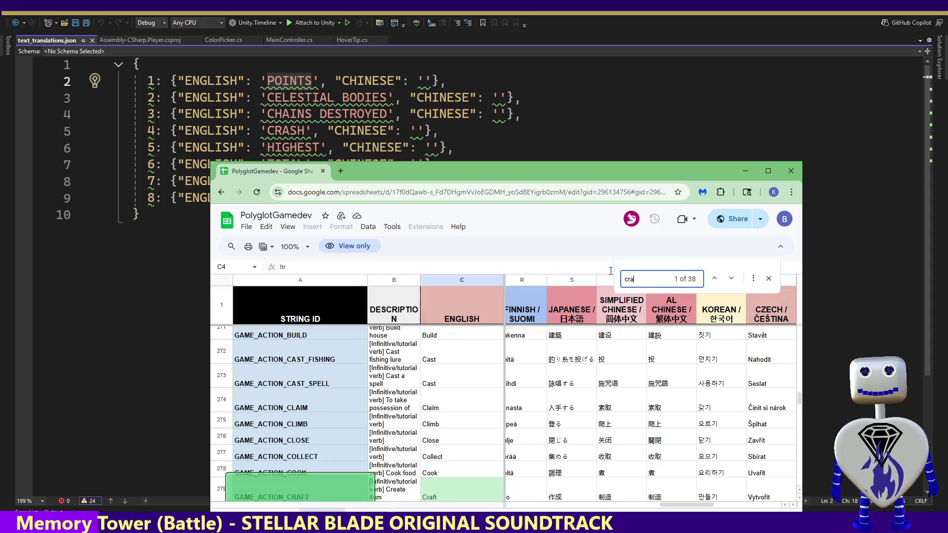
{"action": "key", "text": "BackSpace"}
{"action": "key", "text": "BackSpace"}
{"action": "key", "text": "BackSpace"}
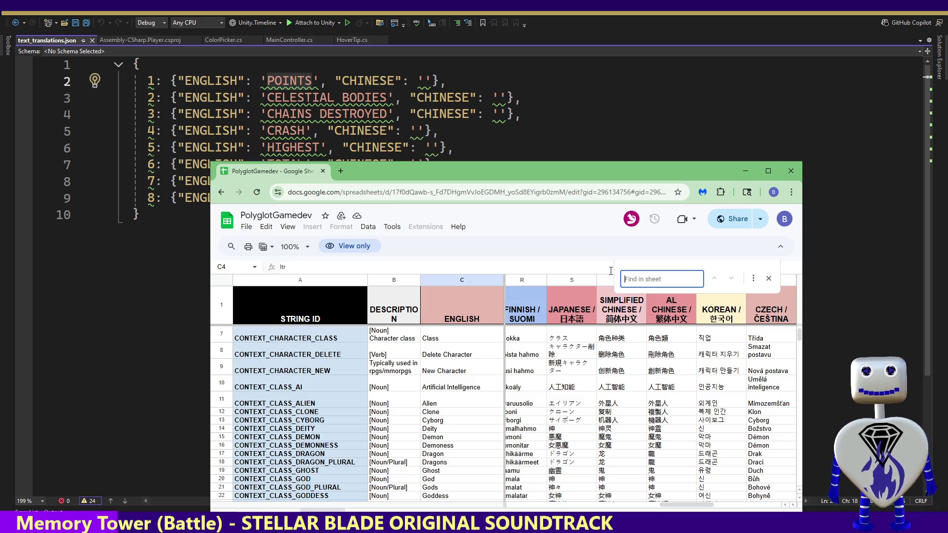
{"action": "type", "text": "his"}
{"action": "key", "text": "BackSpace"}
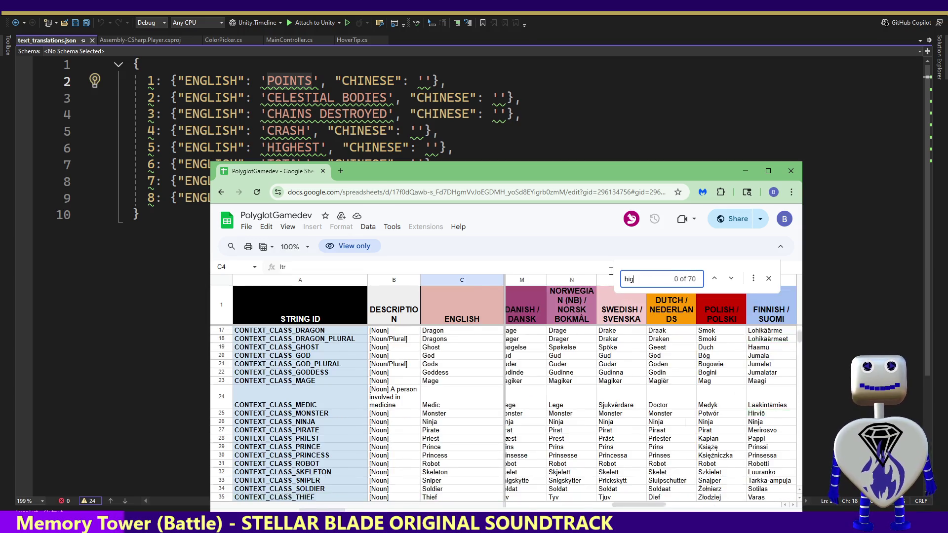
{"action": "type", "text": "ghest"}
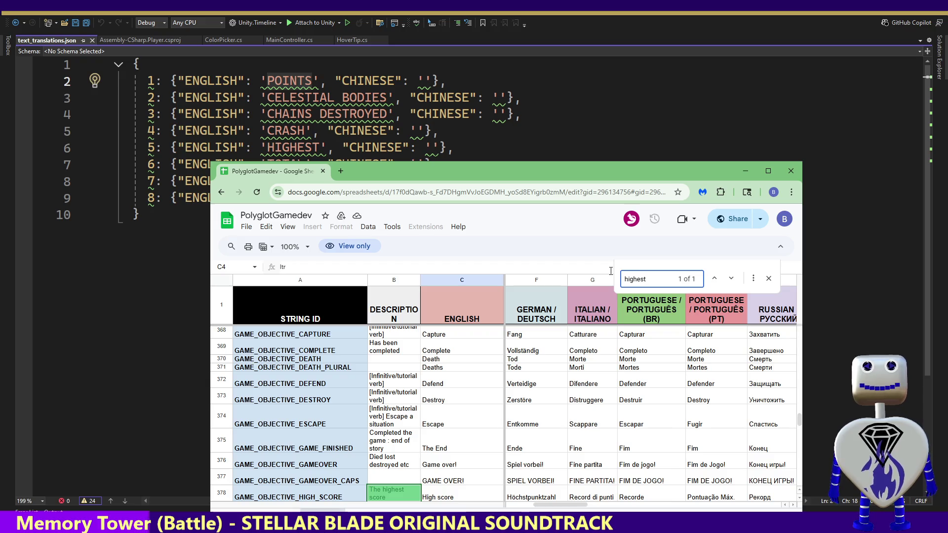
Step: Search the sheet for 'total', finding its single match, and reposition the window
{"action": "mouse_move", "coordinate": [373, 171]}
{"action": "left_mouse_down"}
{"action": "mouse_move", "coordinate": [359, 217]}
{"action": "mouse_move", "coordinate": [363, 190]}
{"action": "mouse_move", "coordinate": [360, 207]}
{"action": "left_mouse_up"}
{"action": "key", "text": "ctrl+f"}
{"action": "type", "text": "total"}
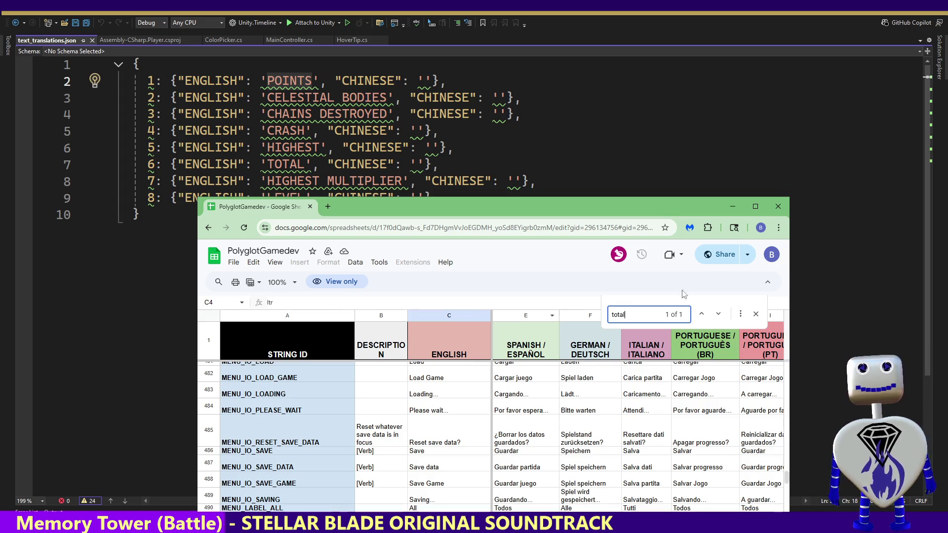
{"action": "left_click_drag", "start_coordinate": [567, 211], "coordinate": [568, 178]}
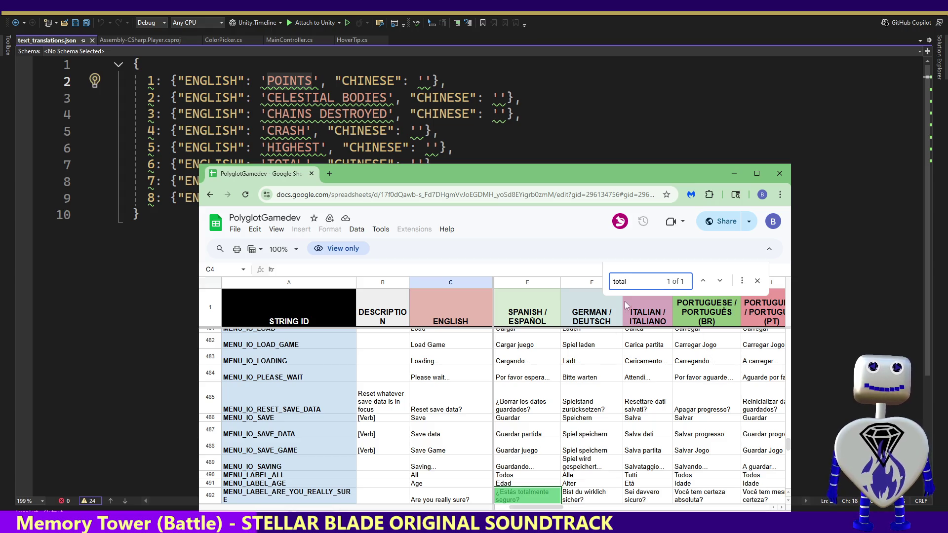
Step: Clear the search box and begin a new term toward 'level', lowering the window
{"action": "key", "text": "ctrl+a"}
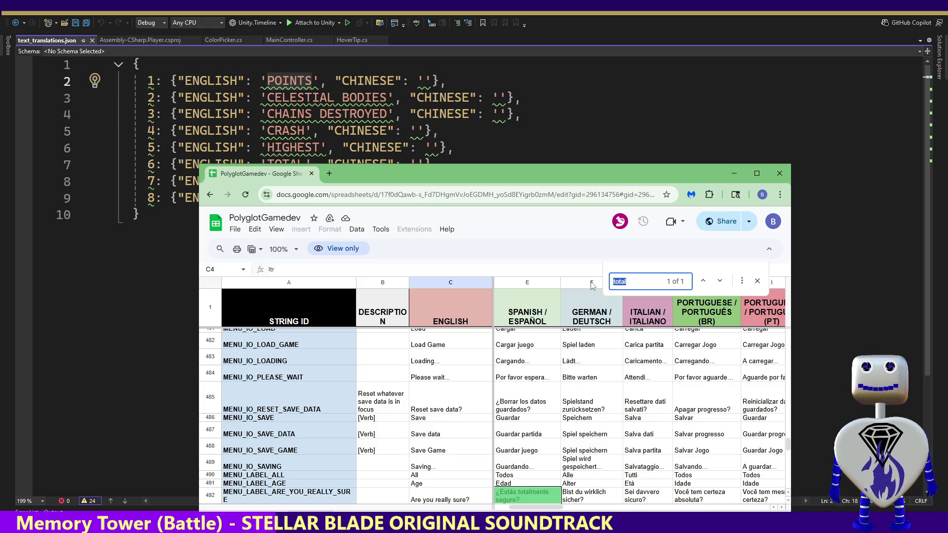
{"action": "left_click_drag", "start_coordinate": [422, 170], "coordinate": [417, 227]}
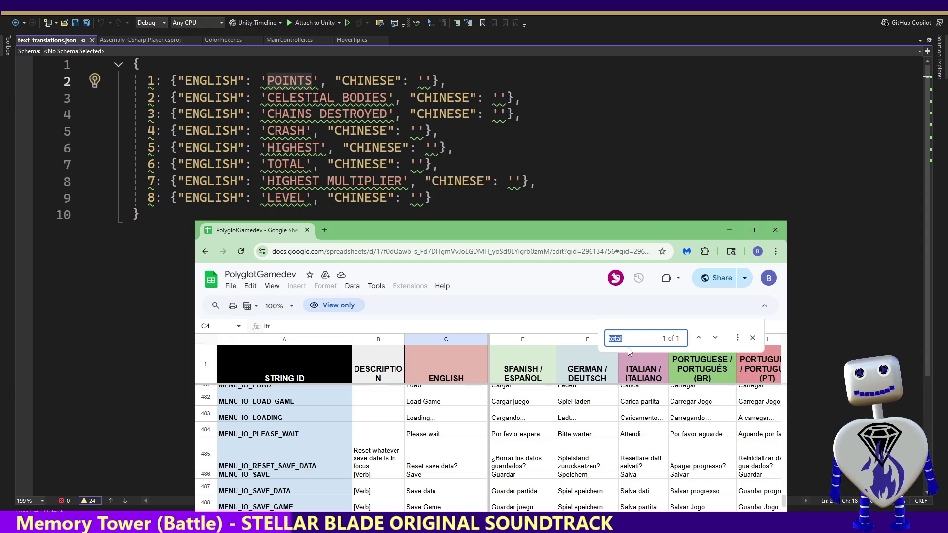
{"action": "type", "text": "ltr"}
{"action": "key", "text": "BackSpace"}
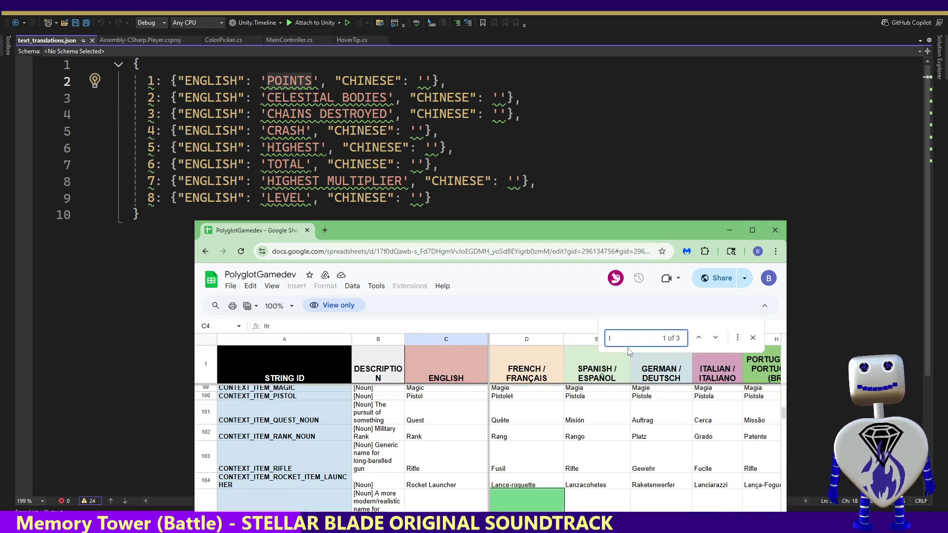
Step: Search for 'level' and step through matches to GAME_CHARACTER_LEVEL
{"action": "type", "text": "ebr"}
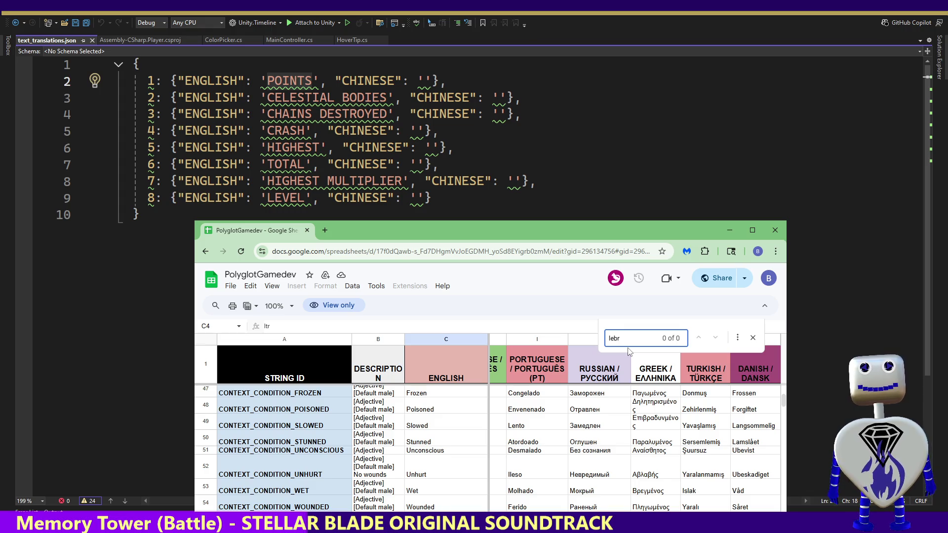
{"action": "type", "text": "v"}
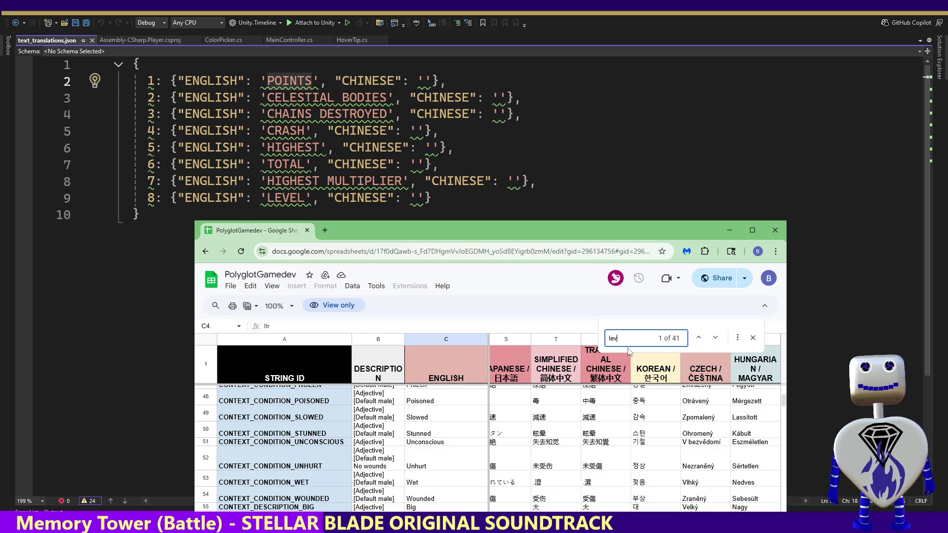
{"action": "type", "text": "e"}
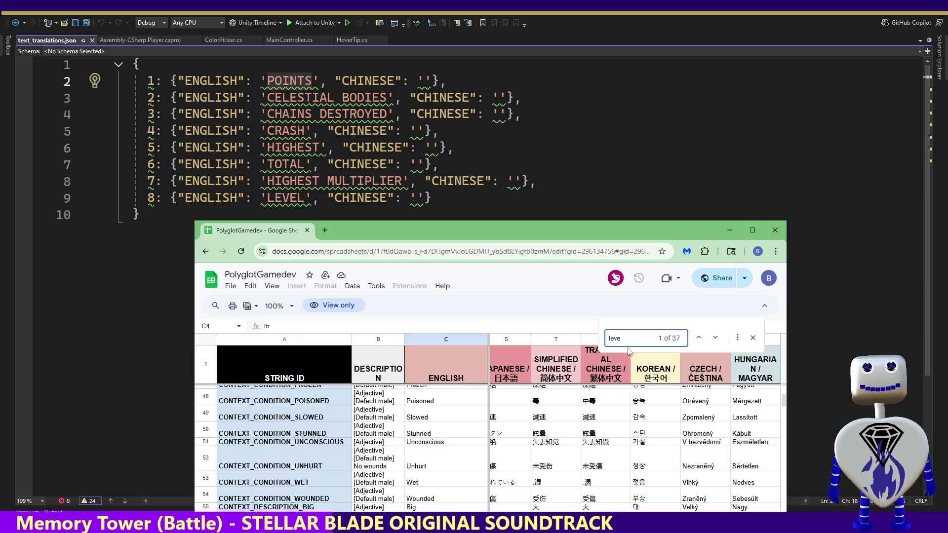
{"action": "type", "text": "l"}
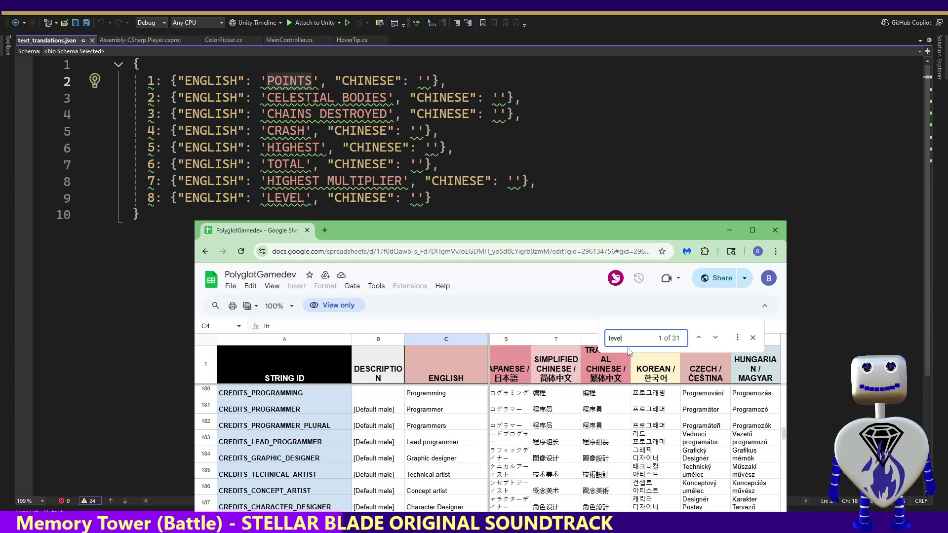
{"action": "left_click_drag", "start_coordinate": [562, 224], "coordinate": [569, 164]}
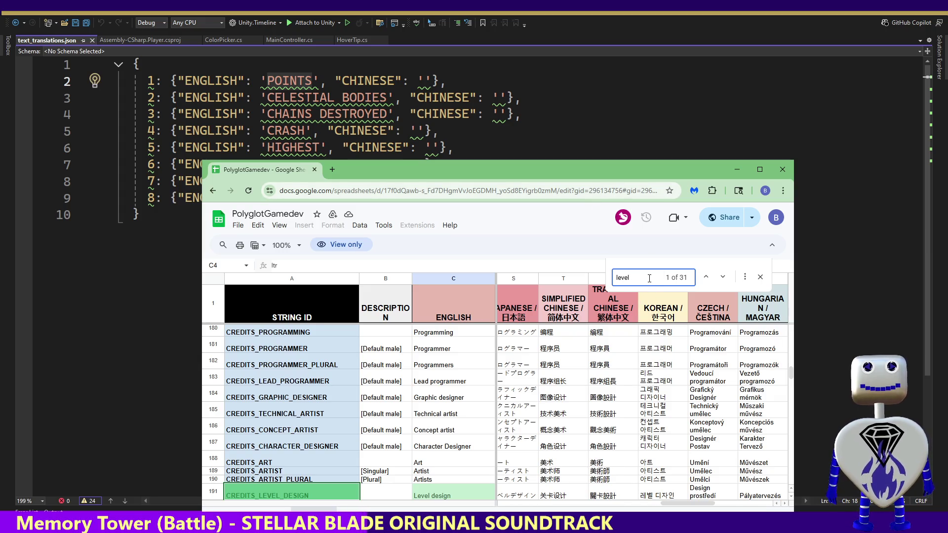
{"action": "key", "text": "Return"}
{"action": "key", "text": "Return"}
{"action": "key", "text": "Return"}
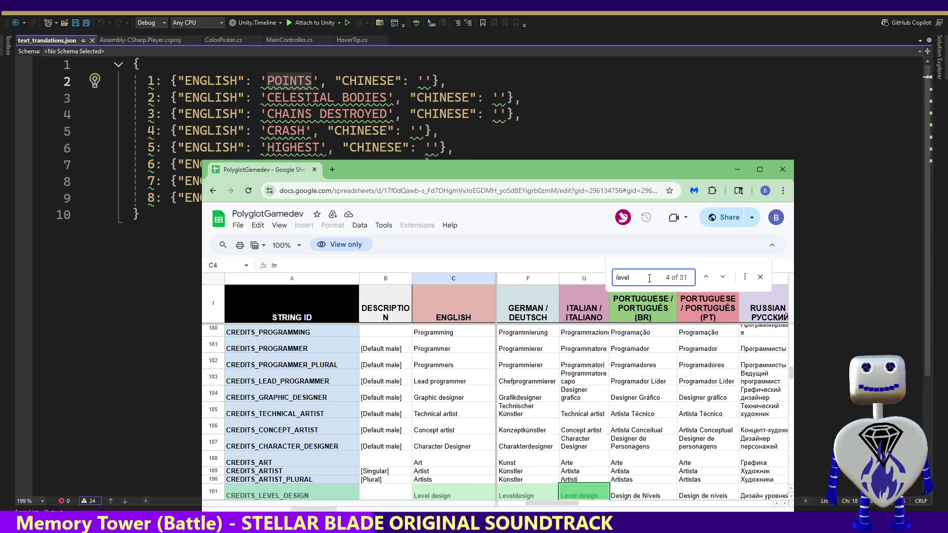
{"action": "key", "text": "Return"}
{"action": "key", "text": "Return"}
{"action": "key", "text": "Return"}
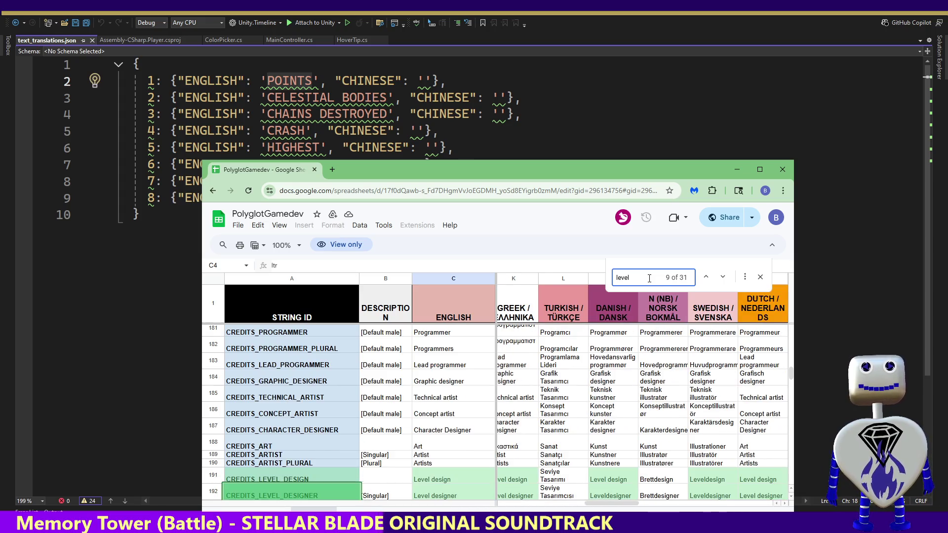
{"action": "key", "text": "Return"}
{"action": "key", "text": "Return"}
{"action": "key", "text": "Return"}
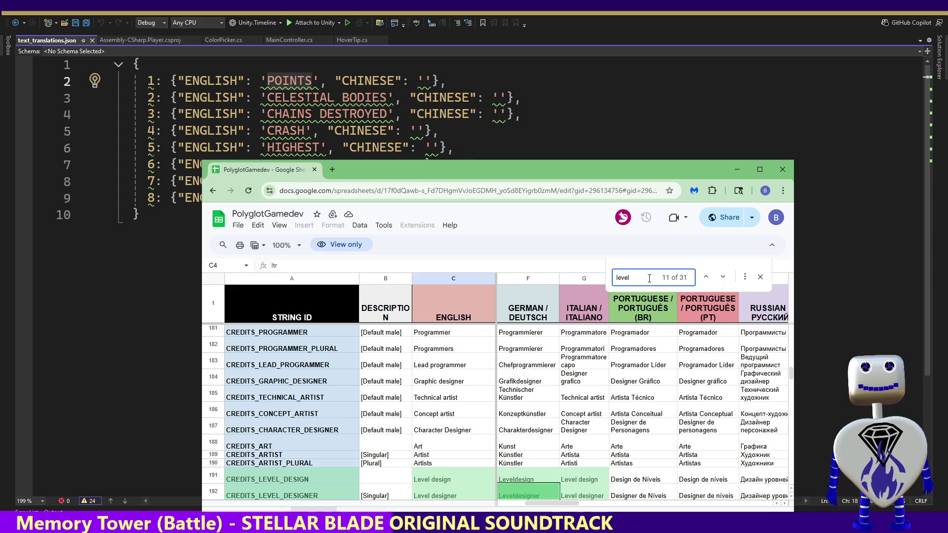
{"action": "key", "text": "Return"}
{"action": "key", "text": "Return"}
{"action": "key", "text": "Return"}
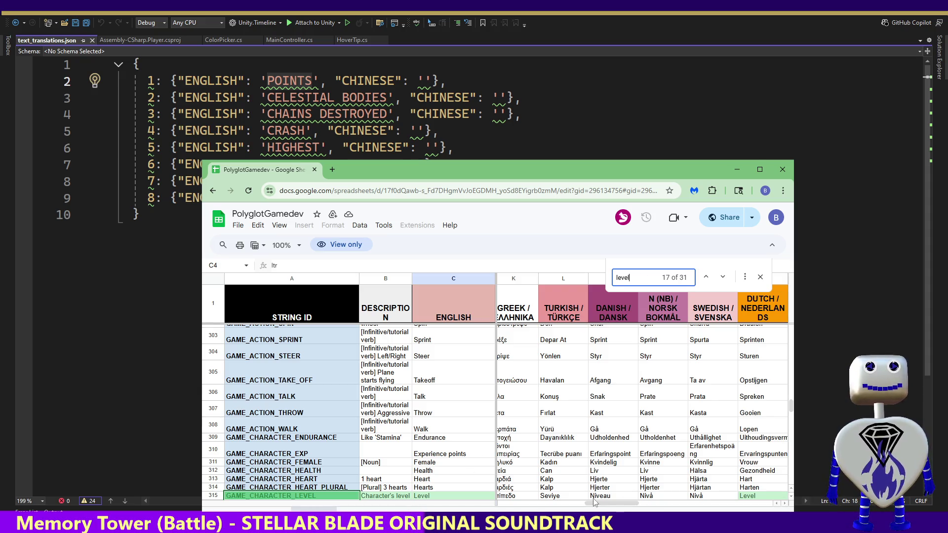
Step: Copy the Simplified Chinese text 等级 from cell T315 and return to the JSON file
{"action": "left_click", "coordinate": [759, 276]}
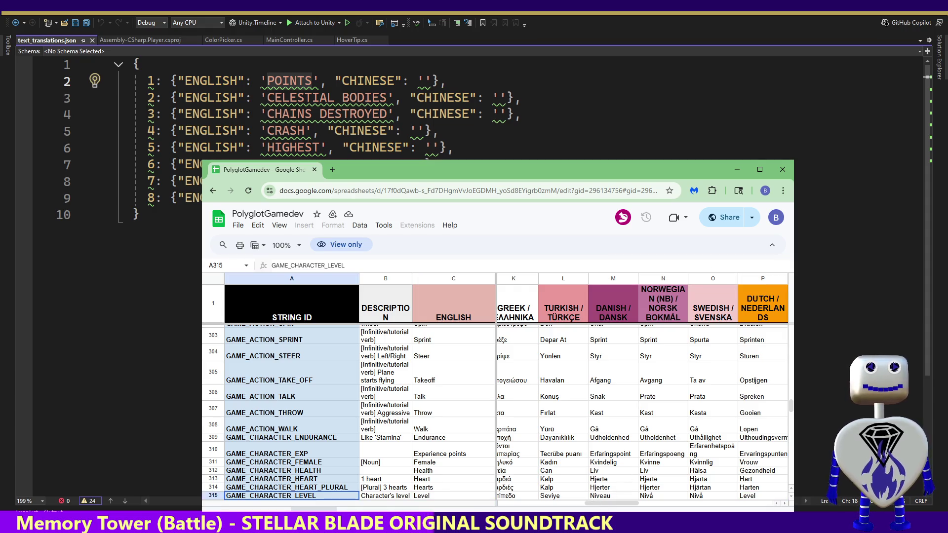
{"action": "left_click_drag", "start_coordinate": [601, 507], "coordinate": [667, 507]}
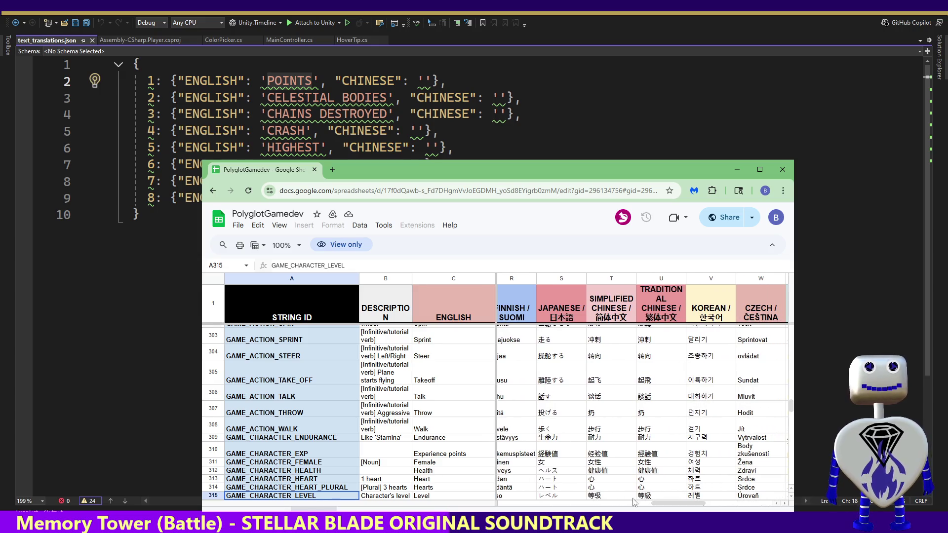
{"action": "left_click", "coordinate": [602, 496]}
{"action": "double_click", "coordinate": [603, 496]}
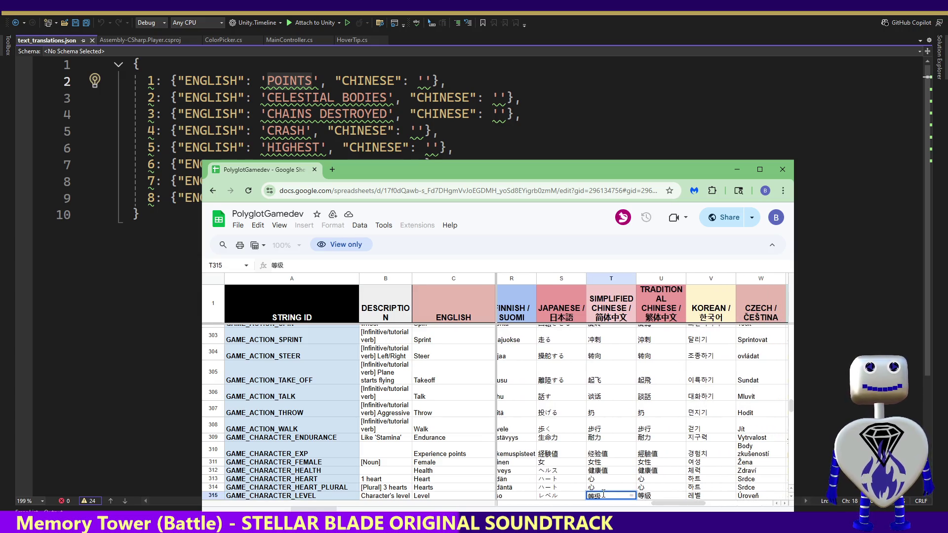
{"action": "left_click_drag", "start_coordinate": [616, 495], "coordinate": [587, 496]}
{"action": "key", "text": "ctrl+c"}
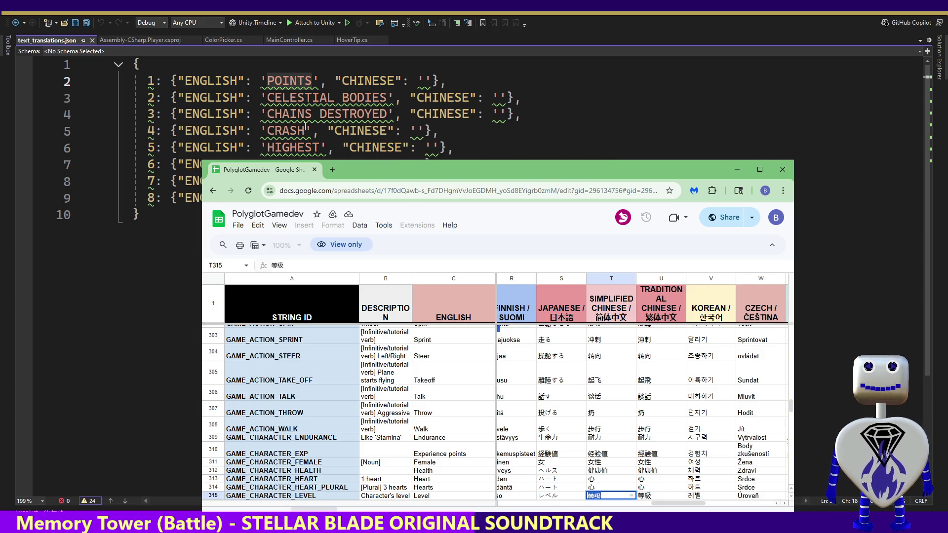
{"action": "left_click", "coordinate": [306, 130]}
{"action": "left_click", "coordinate": [414, 198]}
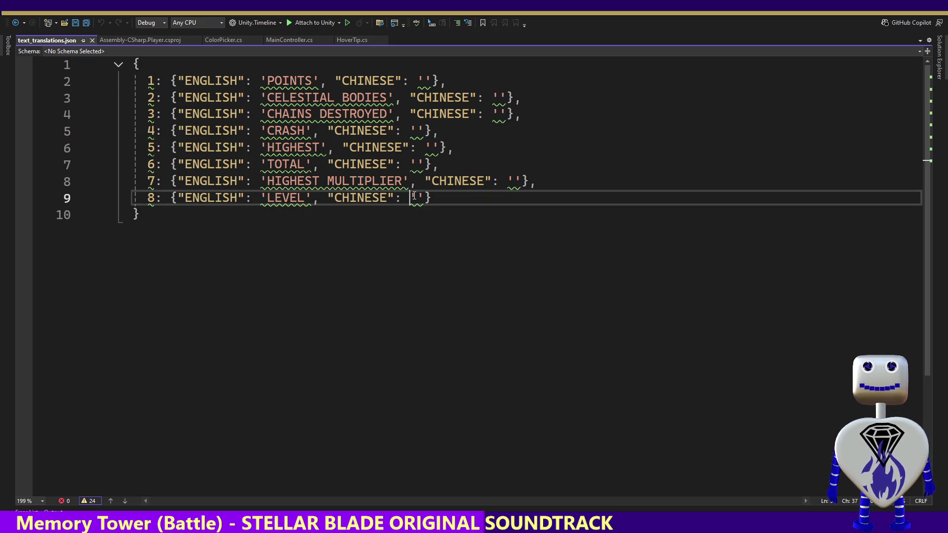
Step: Paste 等级 into entry 8's empty CHINESE value
{"action": "key", "text": "ctrl+v"}
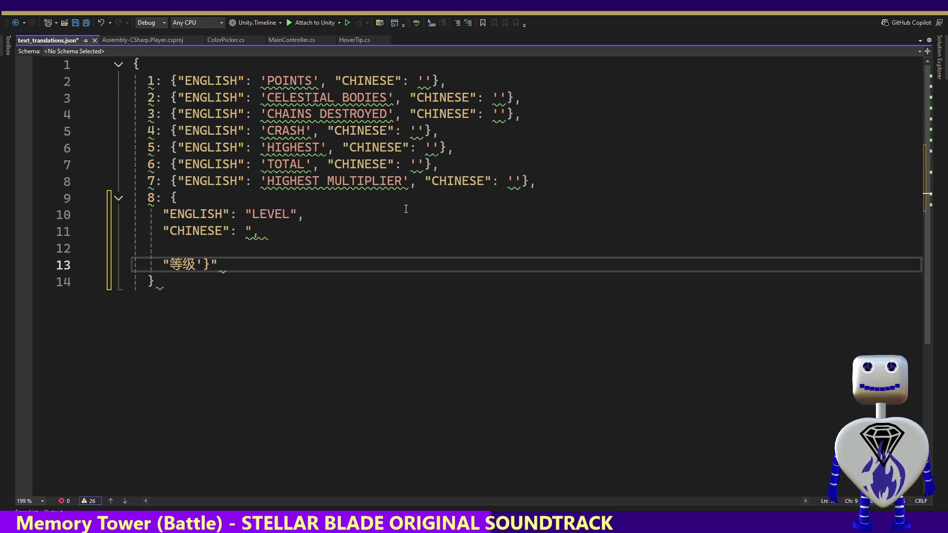
{"action": "key", "text": "ctrl+z"}
{"action": "key", "text": "ctrl+z"}
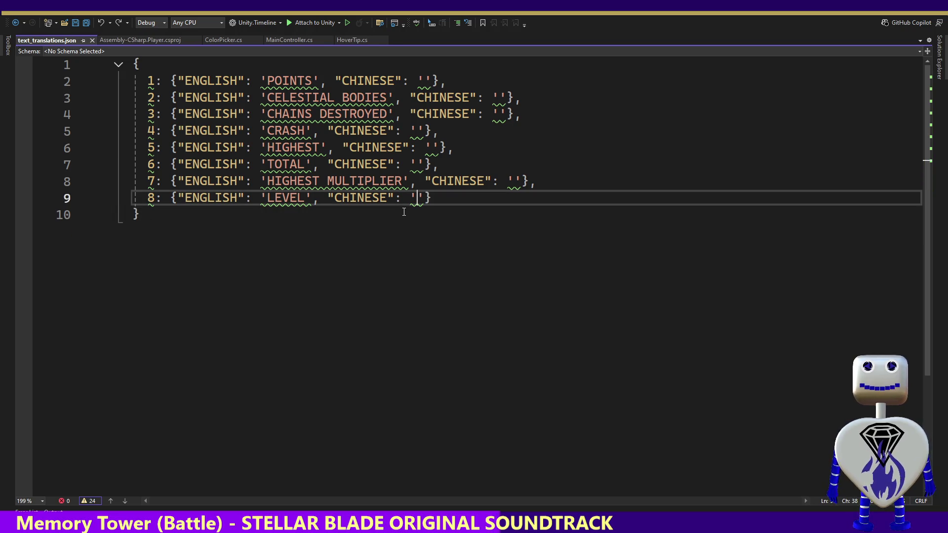
{"action": "key", "text": "ctrl+v"}
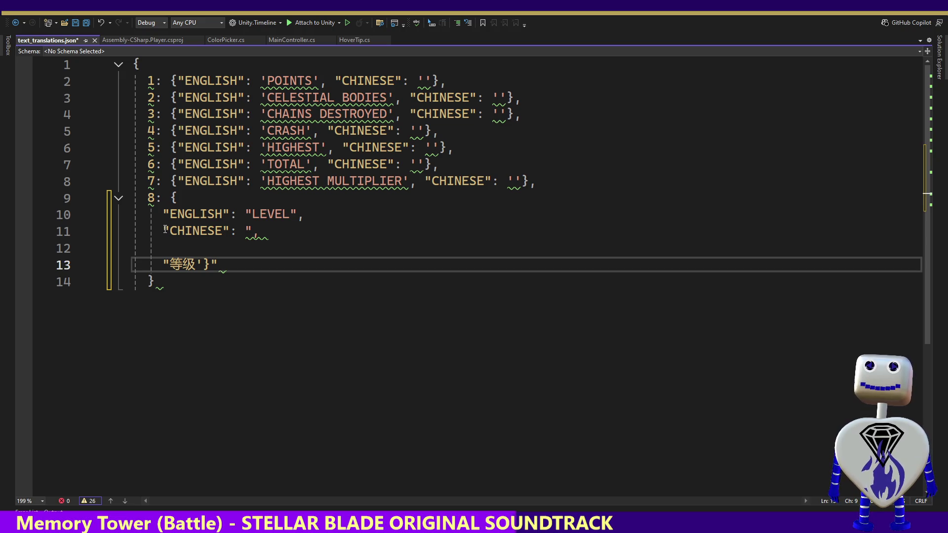
{"action": "left_click", "coordinate": [164, 213]}
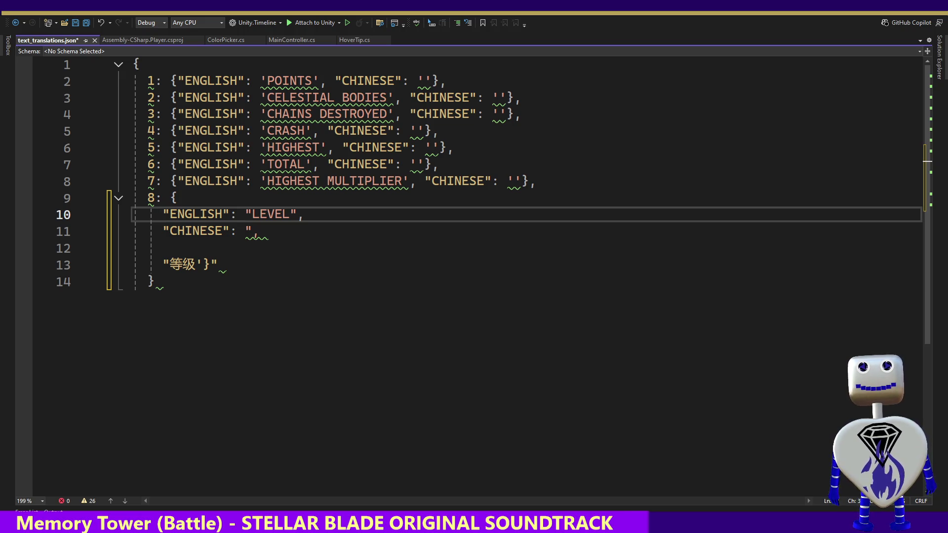
Step: Delete the stray brace and broken text so line 11 reads "CHINESE": "等级"
{"action": "key", "text": "alt+Tab"}
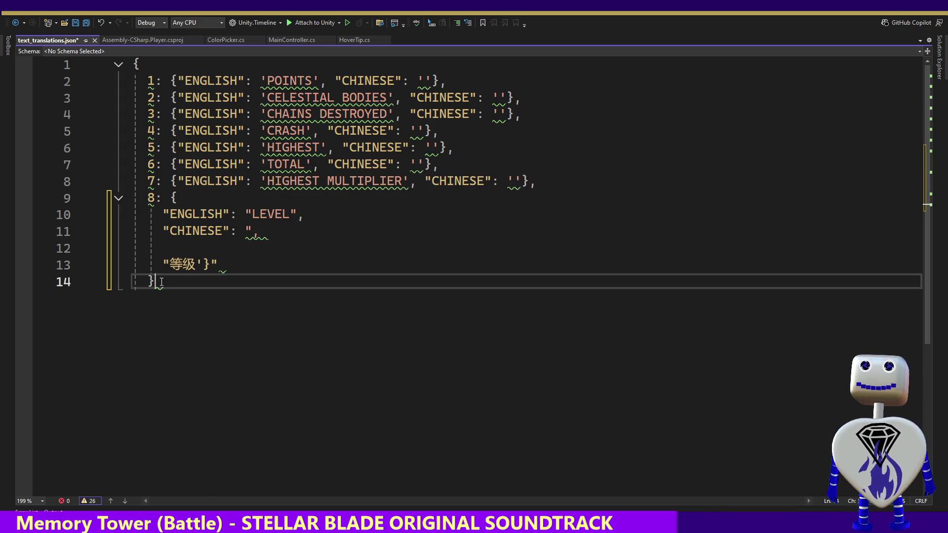
{"action": "key", "text": "alt+Tab"}
{"action": "left_click", "coordinate": [208, 262]}
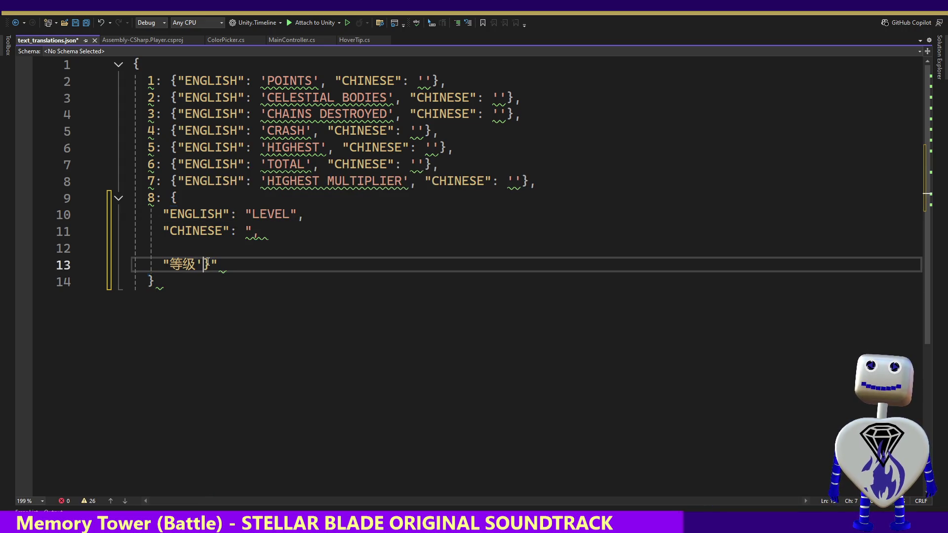
{"action": "left_click_drag", "start_coordinate": [210, 264], "coordinate": [201, 264]}
{"action": "key", "text": "BackSpace"}
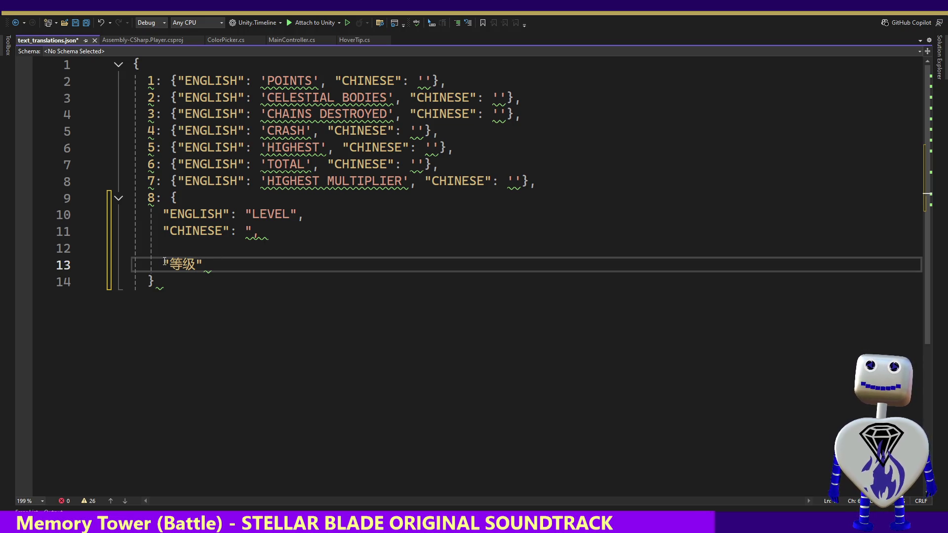
{"action": "left_click_drag", "start_coordinate": [163, 265], "coordinate": [247, 232]}
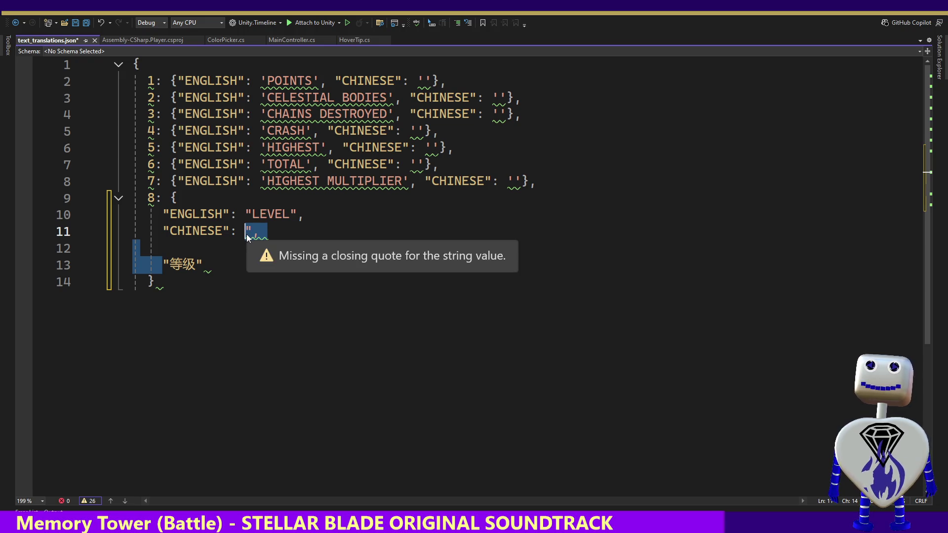
{"action": "key", "text": "BackSpace"}
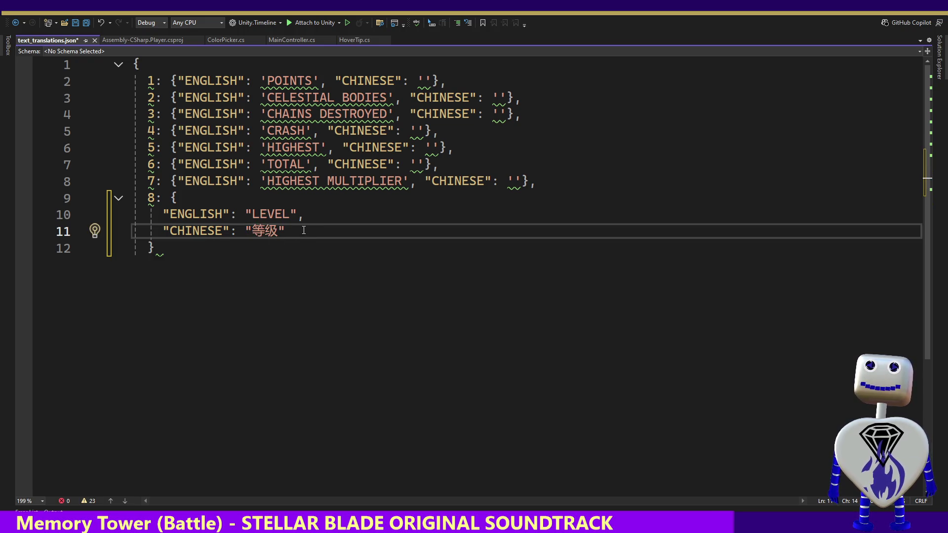
{"action": "left_click", "coordinate": [301, 230]}
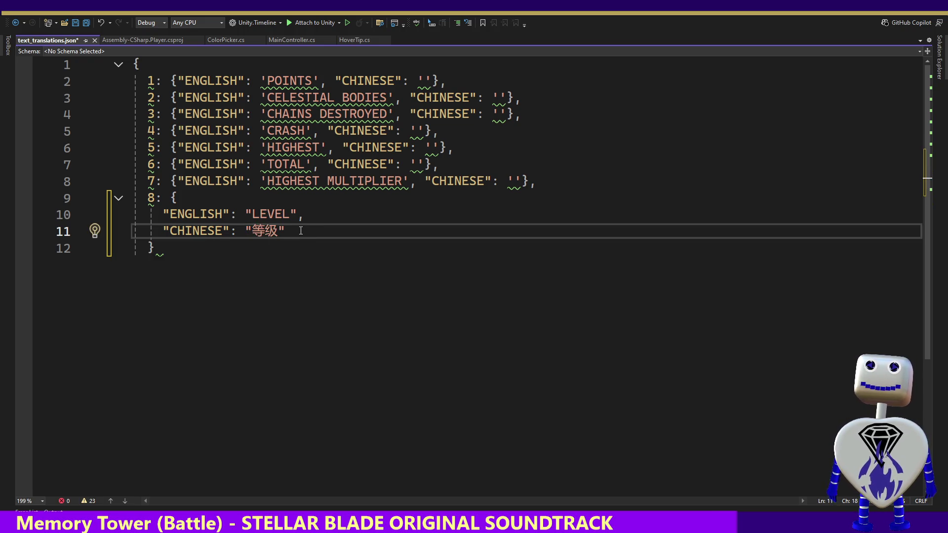
Step: Add the closing brace after the LEVEL entry and reformat the JSON document
{"action": "left_click", "coordinate": [162, 211]}
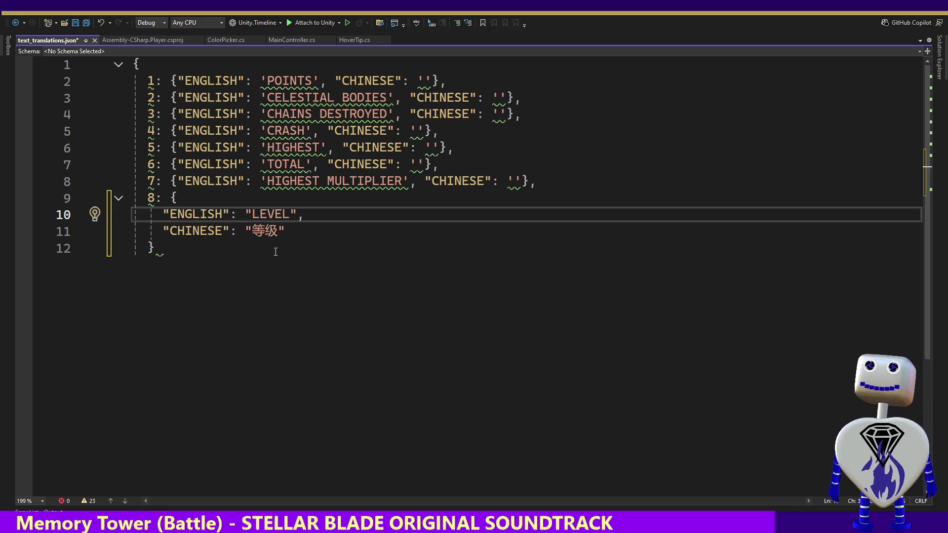
{"action": "key", "text": "Down"}
{"action": "key", "text": "Down"}
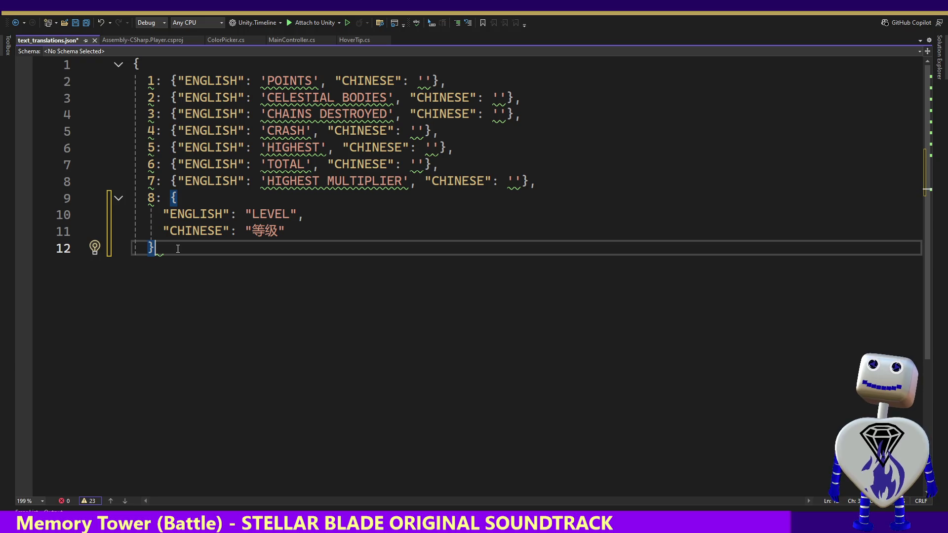
{"action": "key", "text": "Return"}
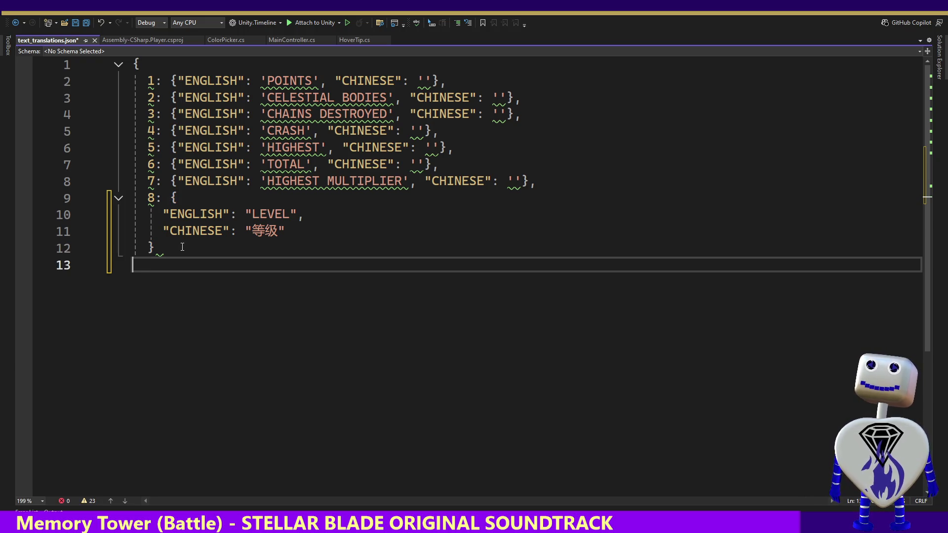
{"action": "type", "text": "}"}
{"action": "key", "text": "ctrl+z"}
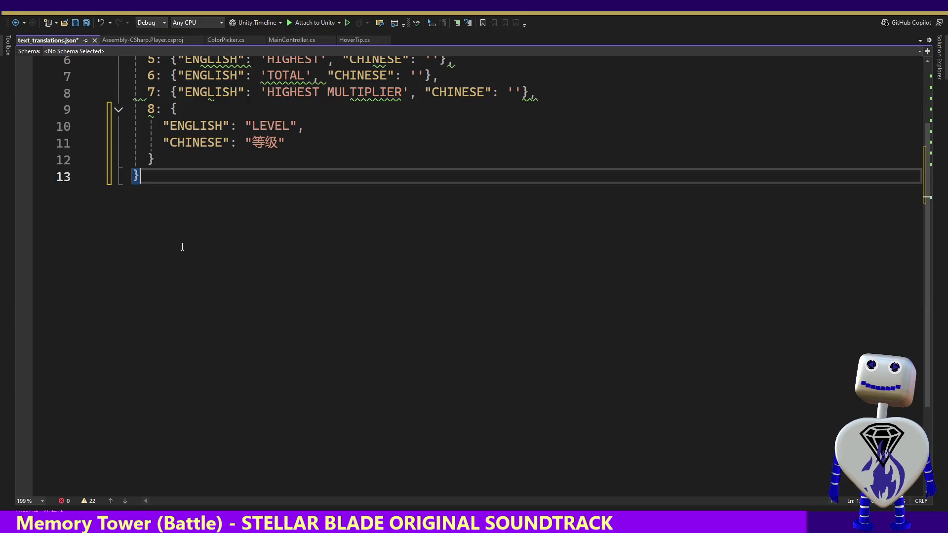
{"action": "key", "text": "ctrl+y"}
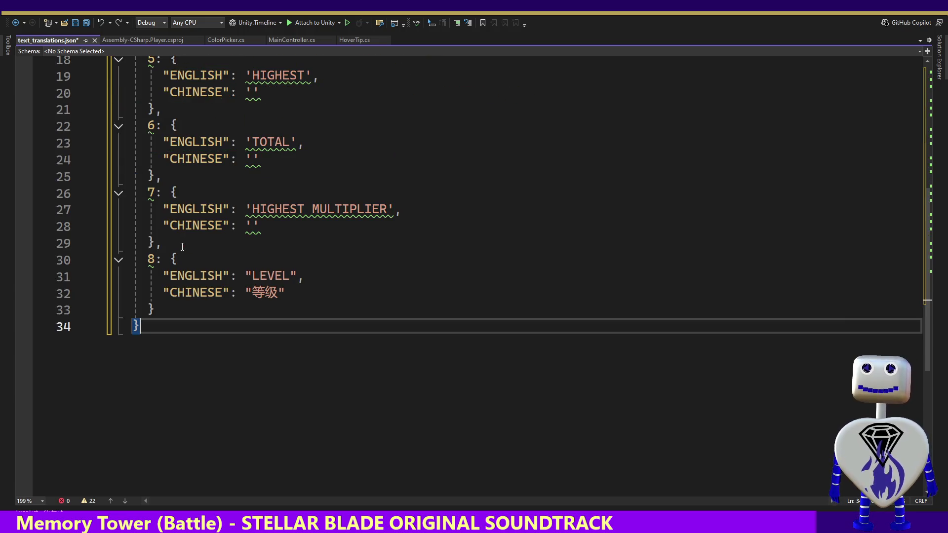
Step: Review the reformatted entries and save text_translations.json
{"action": "key", "text": "Up"}
{"action": "key", "text": "Up"}
{"action": "key", "text": "Up"}
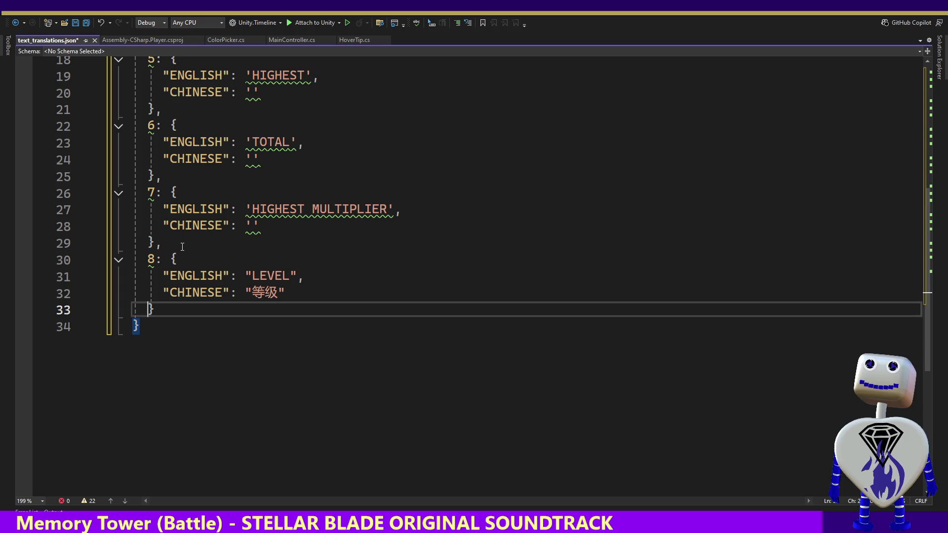
{"action": "key", "text": "Up"}
{"action": "key", "text": "Up"}
{"action": "key", "text": "Up"}
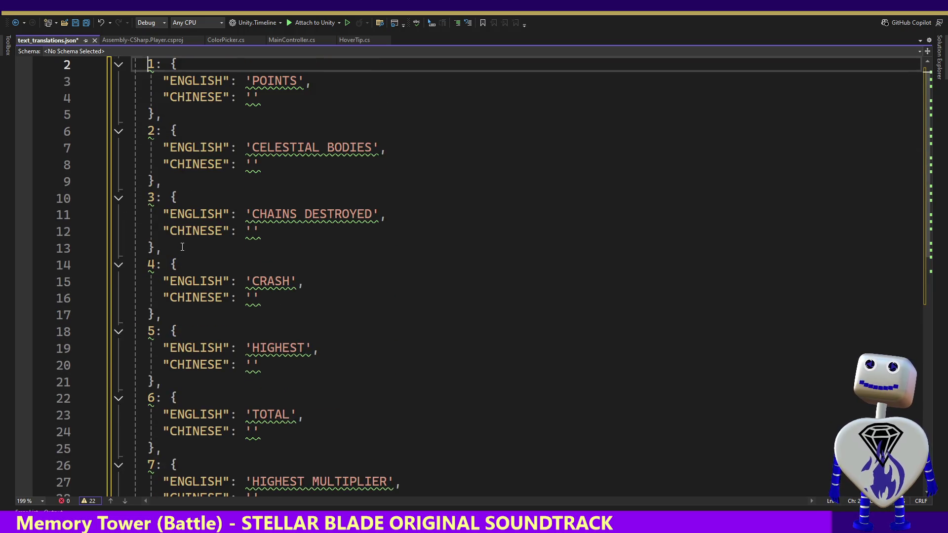
{"action": "key", "text": "Down"}
{"action": "key", "text": "Down"}
{"action": "key", "text": "Down"}
{"action": "key", "text": "Down"}
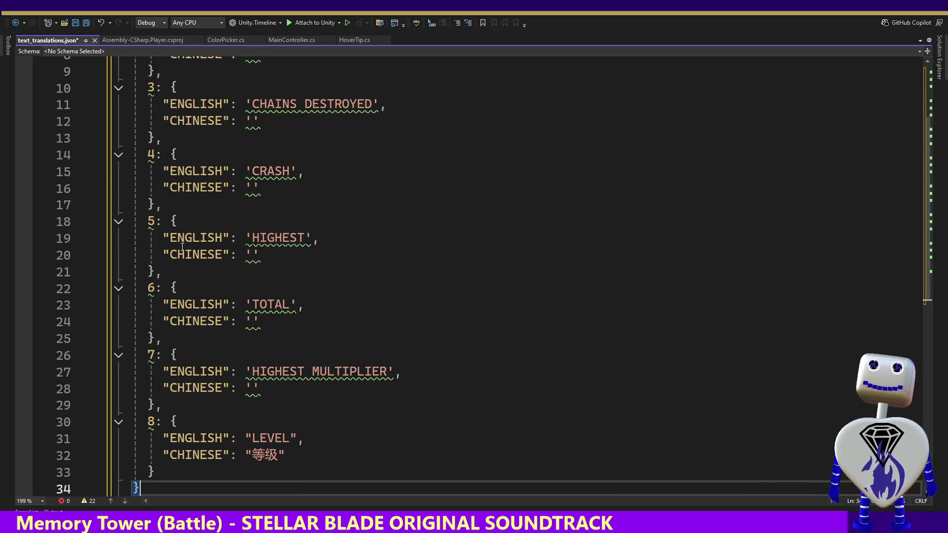
{"action": "left_click", "coordinate": [327, 203]}
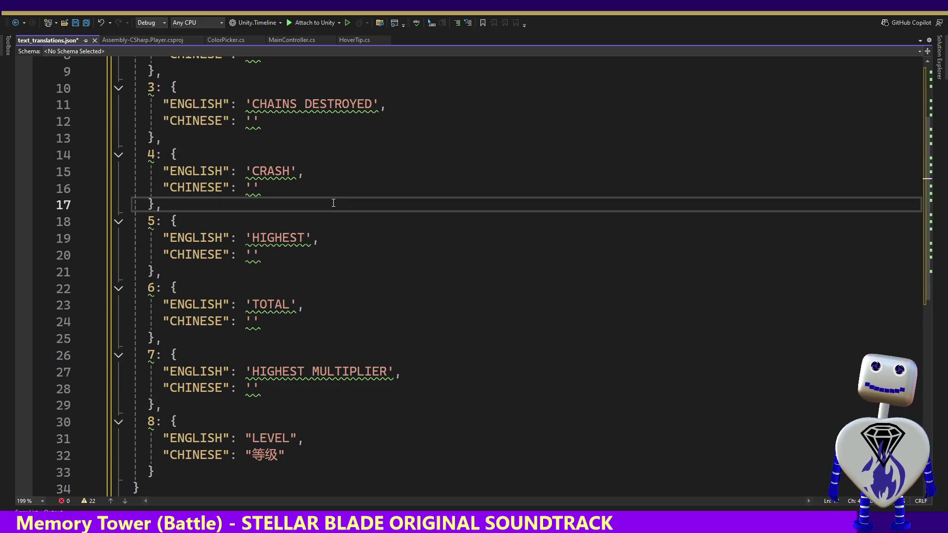
{"action": "key", "text": "ctrl+s"}
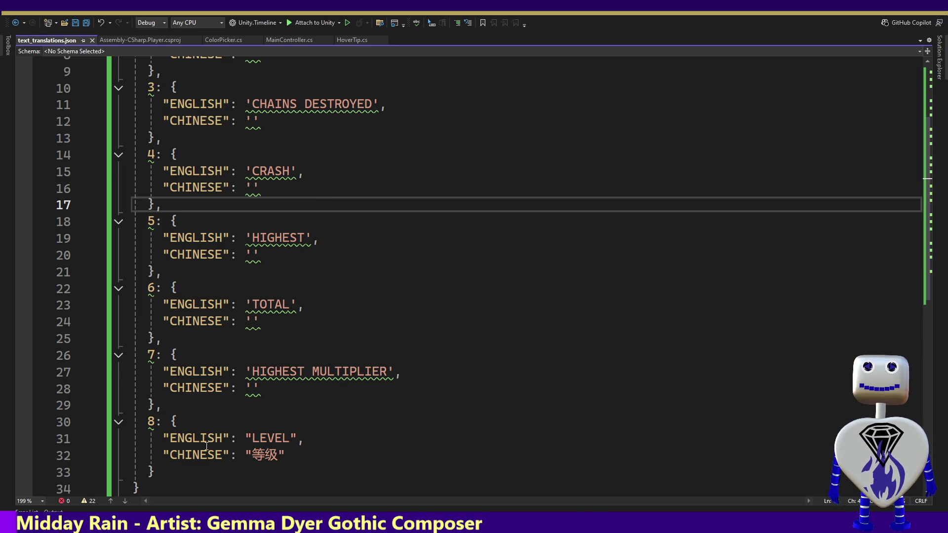
{"action": "key", "text": "alt+Tab"}
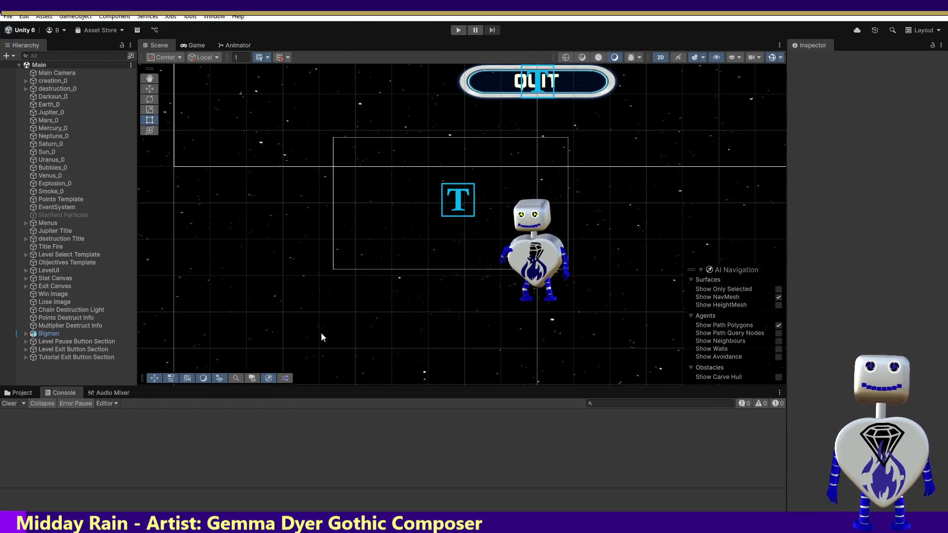
{"action": "left_click", "coordinate": [459, 31]}
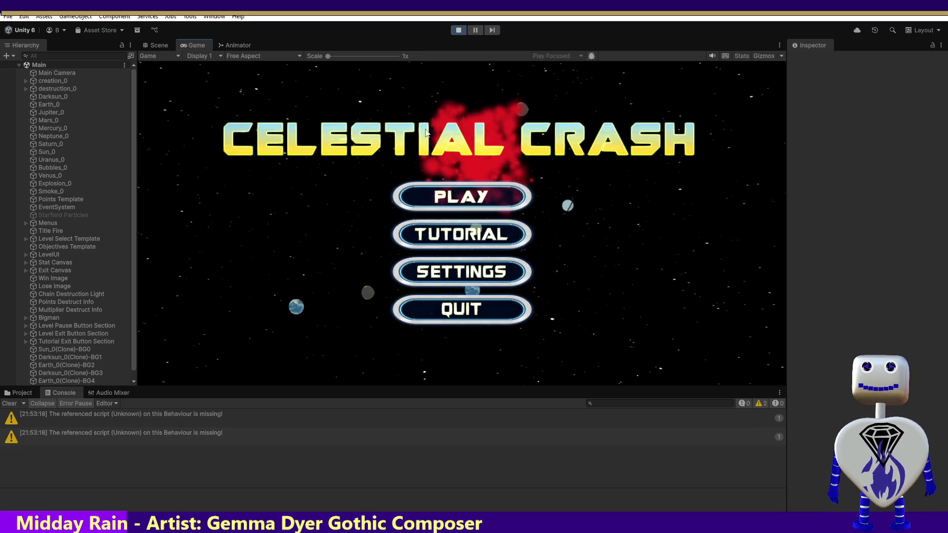
{"action": "left_click", "coordinate": [459, 31]}
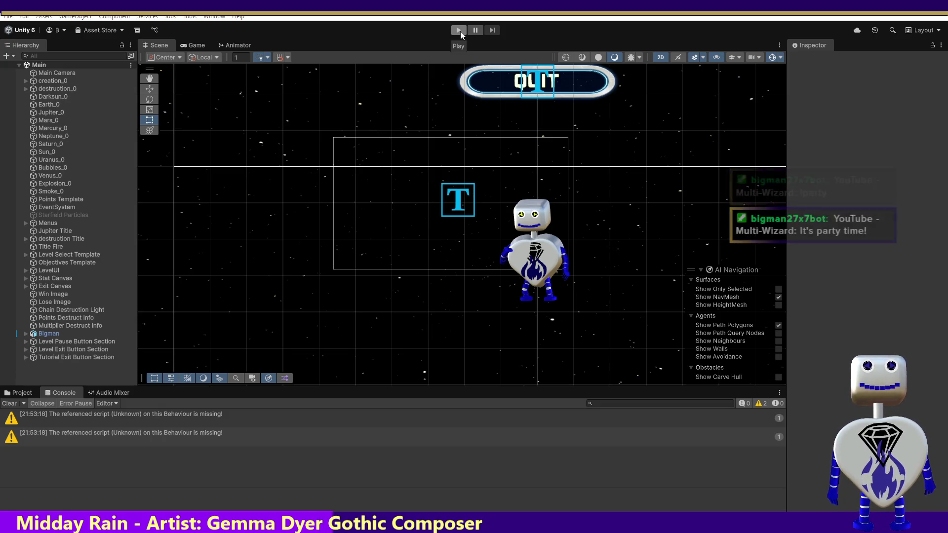
{"action": "key", "text": "alt+Tab"}
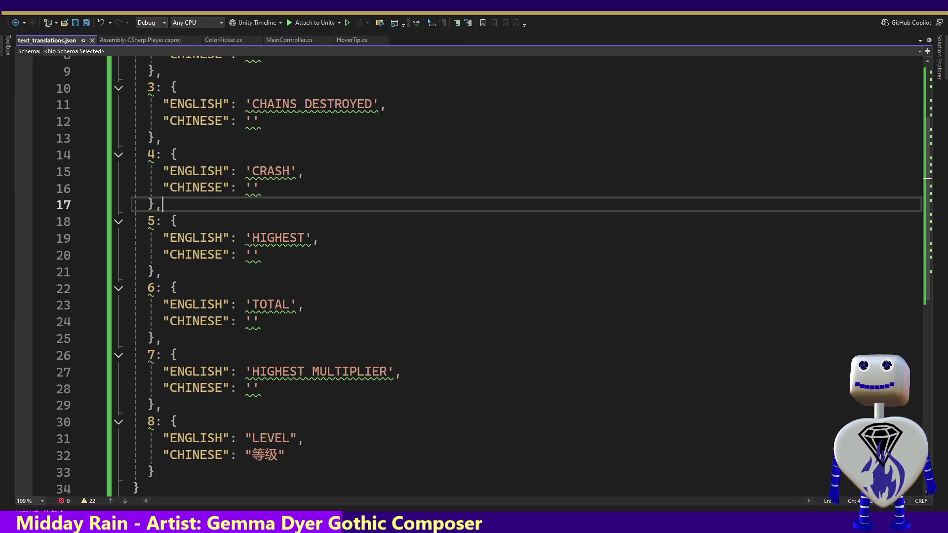
Step: Switch to MainController.cs and scroll up to its GAMEMODES enum and constant declarations
{"action": "left_click", "coordinate": [275, 40]}
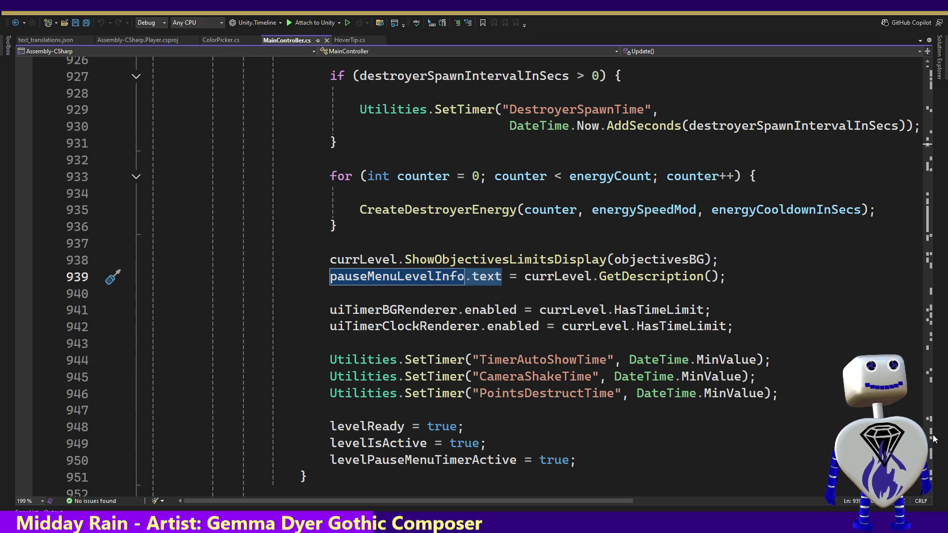
{"action": "left_click_drag", "start_coordinate": [925, 152], "coordinate": [938, 74]}
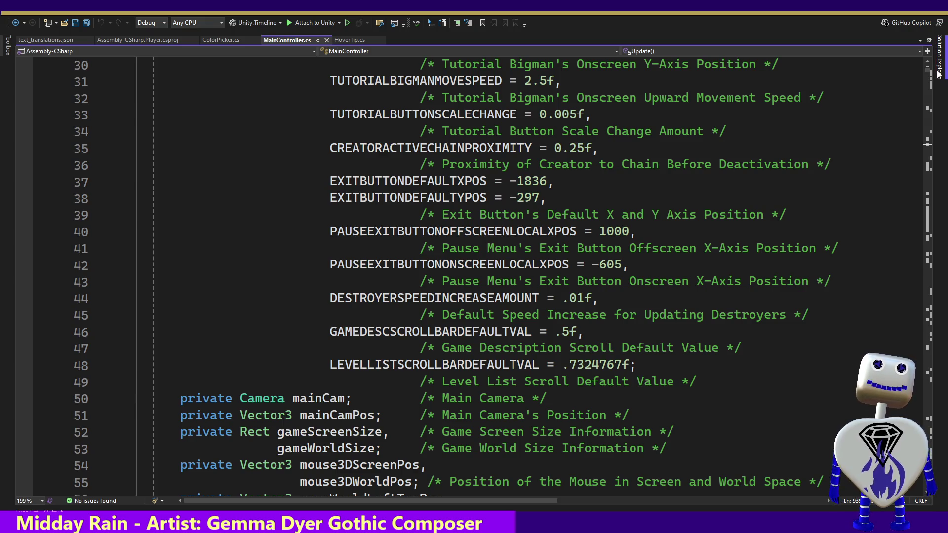
{"action": "key", "text": "Page_Down"}
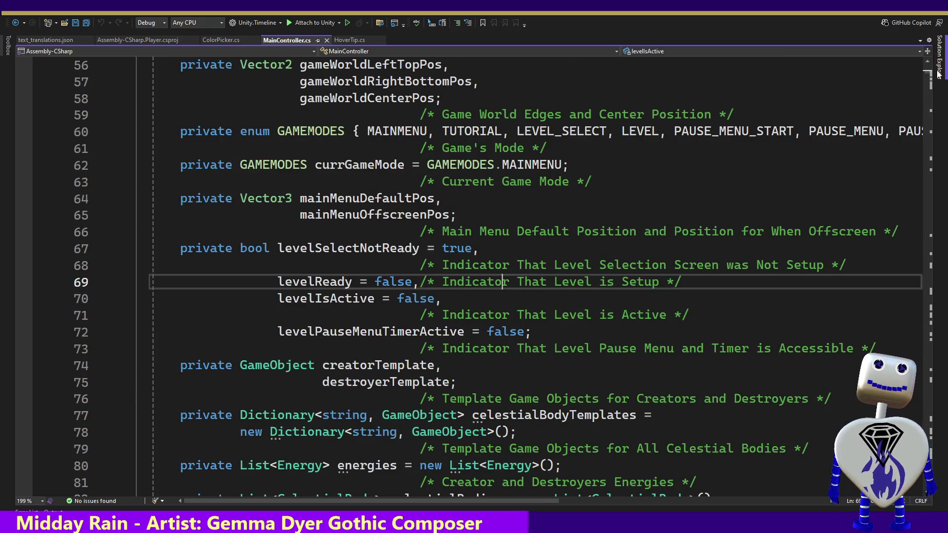
Step: Page down to the gameDescSection and levelList fields, placing the caret at line 114's end
{"action": "key", "text": "Page_Down"}
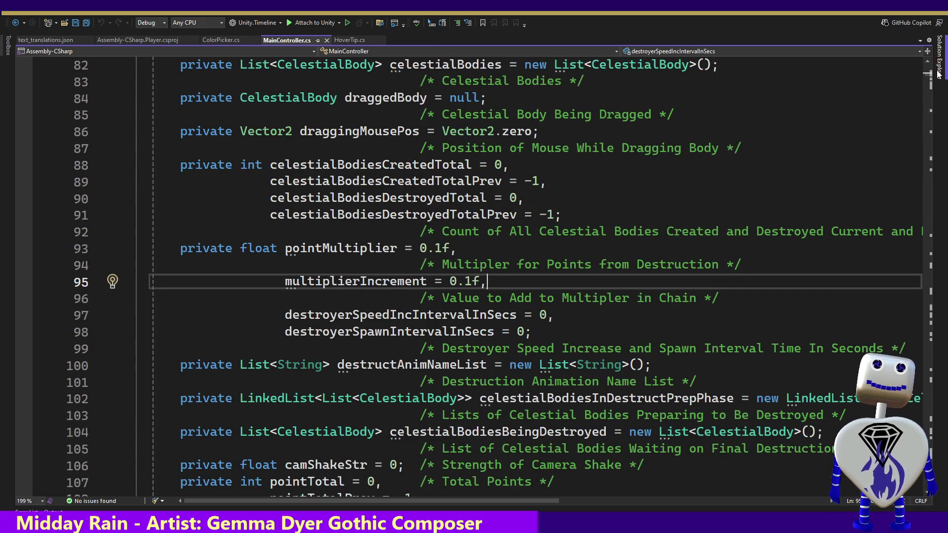
{"action": "key", "text": "Page_Down"}
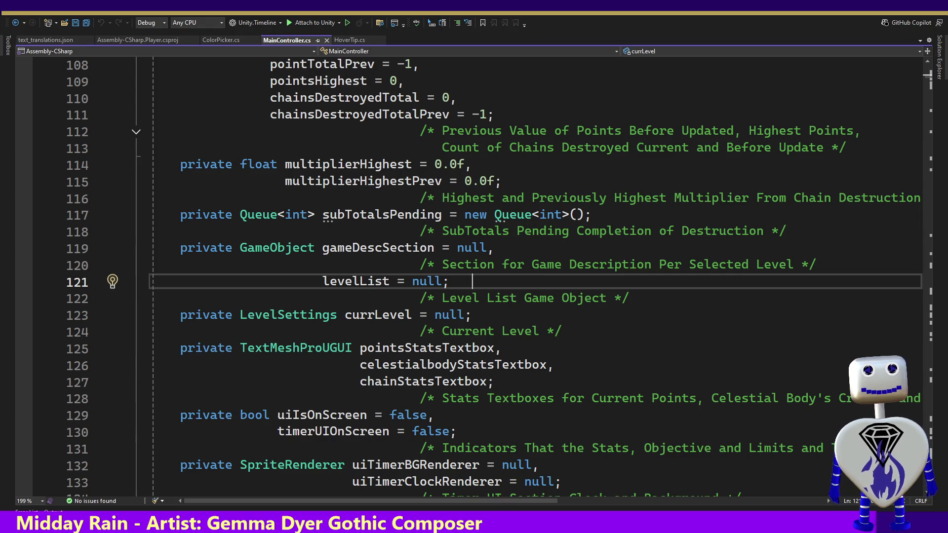
{"action": "left_click", "coordinate": [536, 174]}
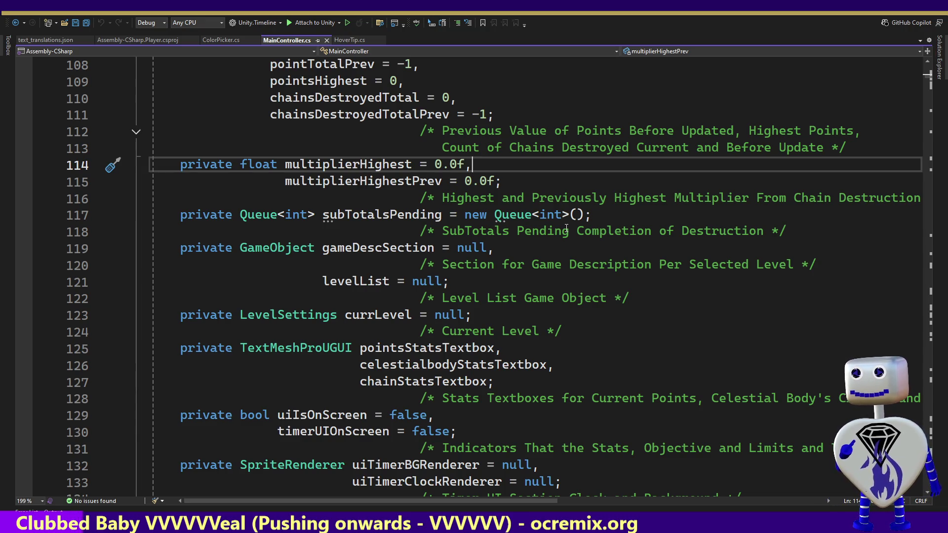
{"action": "key", "text": "Page_Up"}
{"action": "key", "text": "Page_Up"}
{"action": "key", "text": "Page_Up"}
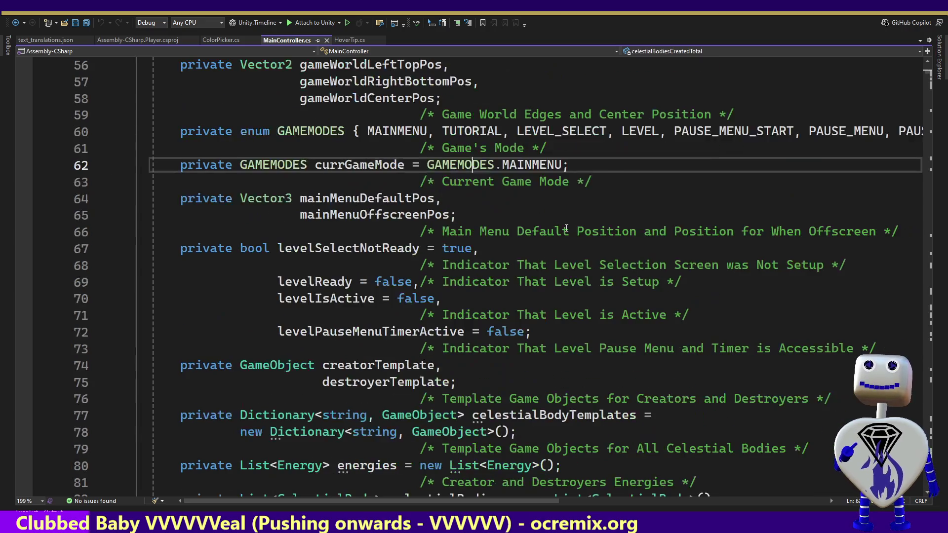
{"action": "key", "text": "Page_Up"}
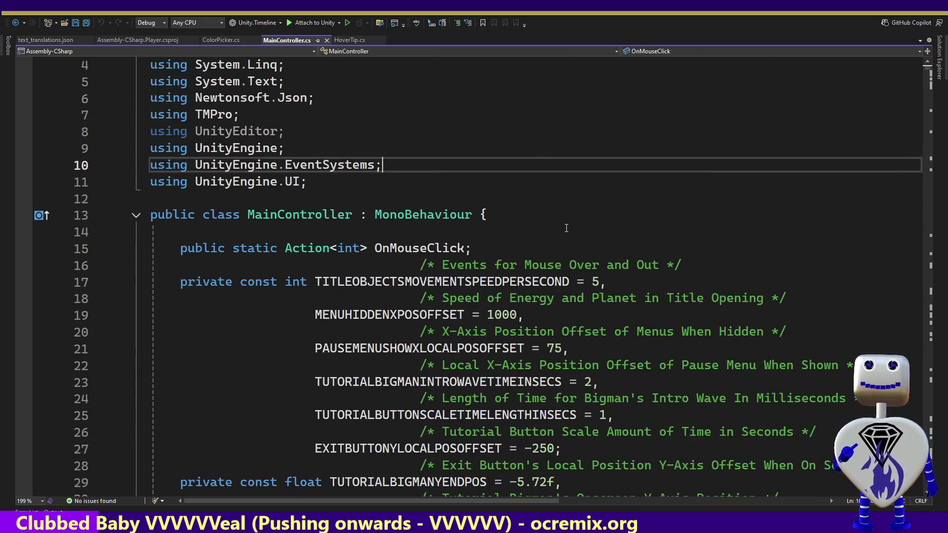
{"action": "key", "text": "Down"}
{"action": "key", "text": "Down"}
{"action": "key", "text": "Down"}
{"action": "key", "text": "Down"}
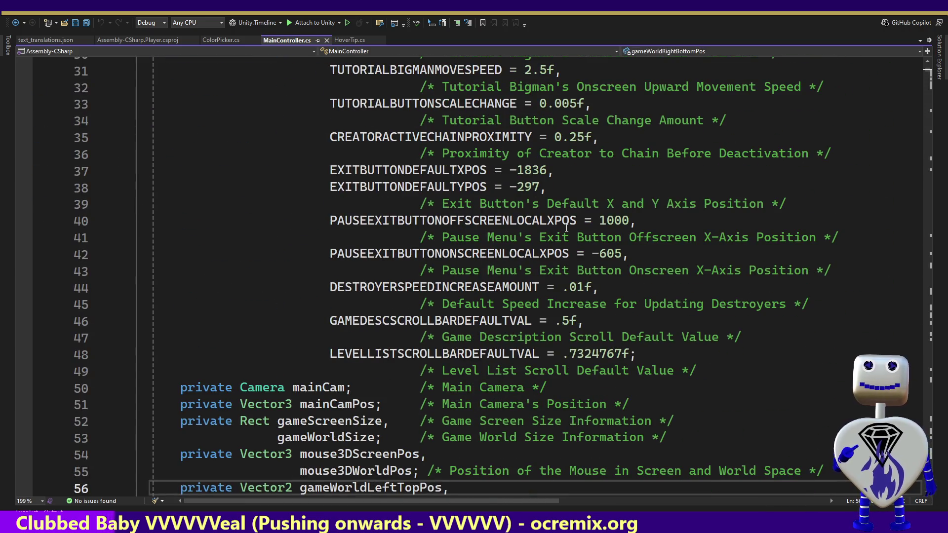
{"action": "key", "text": "Page_Down"}
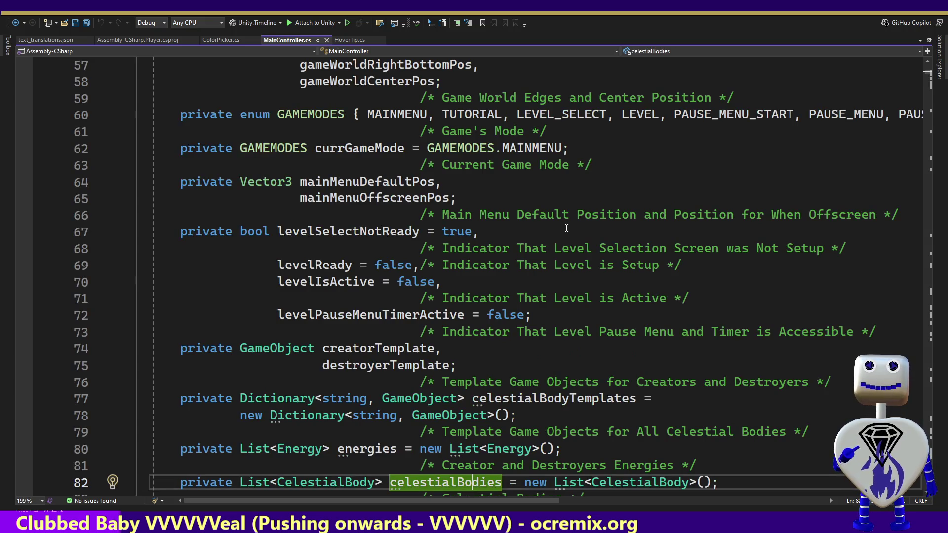
{"action": "key", "text": "Page_Down"}
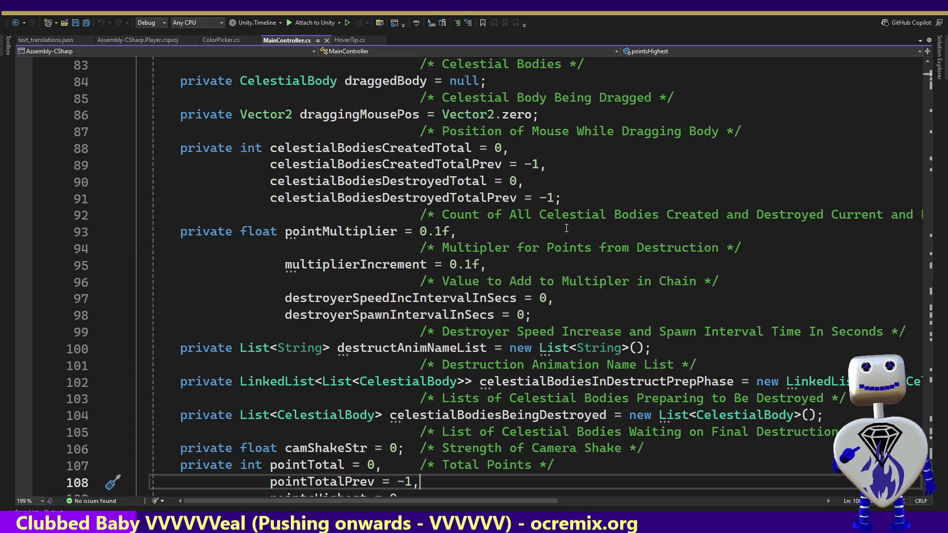
{"action": "key", "text": "Page_Up"}
{"action": "key", "text": "Page_Up"}
{"action": "key", "text": "Page_Up"}
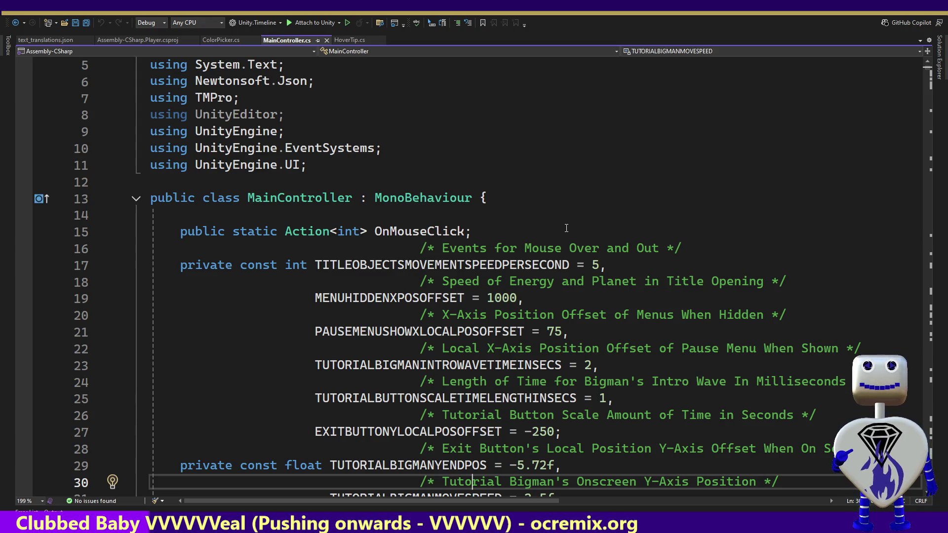
{"action": "key", "text": "Down"}
{"action": "key", "text": "Down"}
{"action": "key", "text": "Down"}
{"action": "key", "text": "Down"}
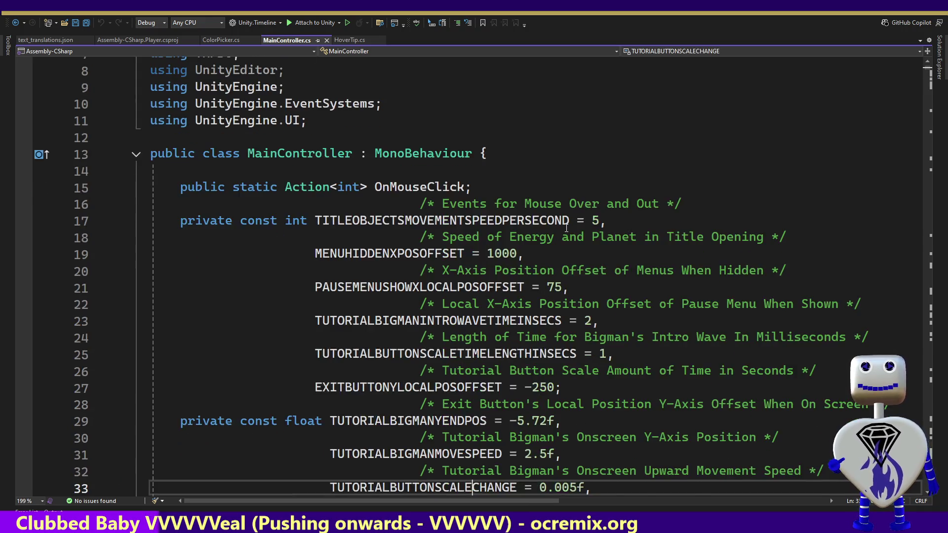
{"action": "key", "text": "Down"}
{"action": "key", "text": "Down"}
{"action": "key", "text": "Down"}
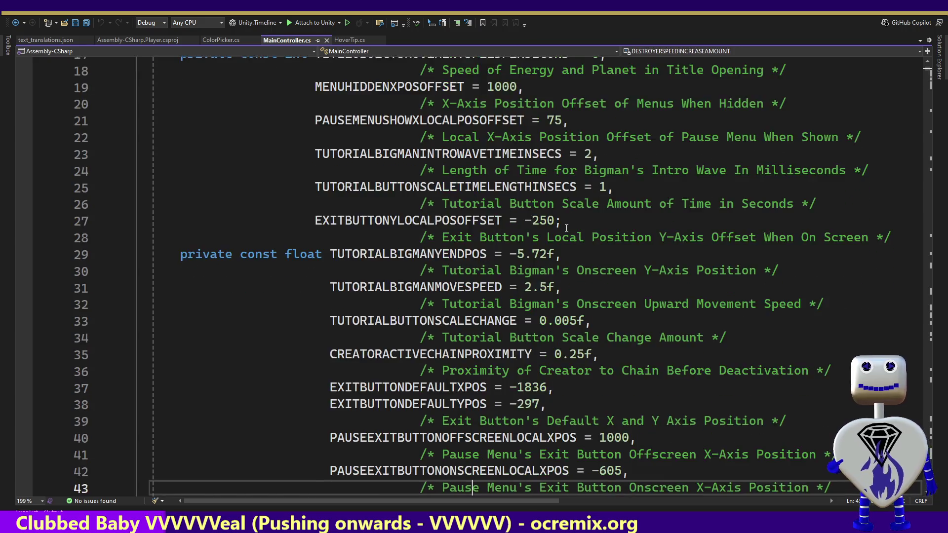
{"action": "key", "text": "Down"}
{"action": "key", "text": "Down"}
{"action": "key", "text": "Down"}
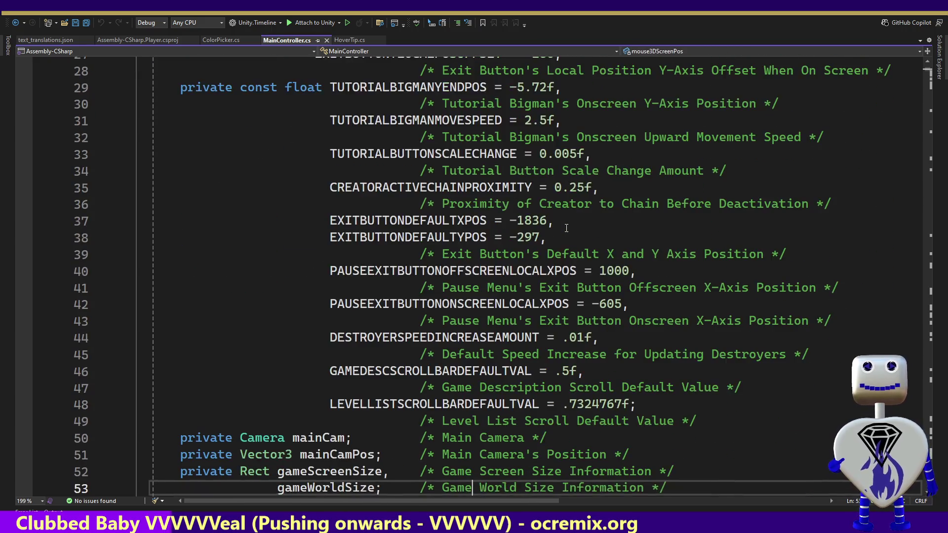
{"action": "key", "text": "Down"}
{"action": "key", "text": "Down"}
{"action": "key", "text": "Down"}
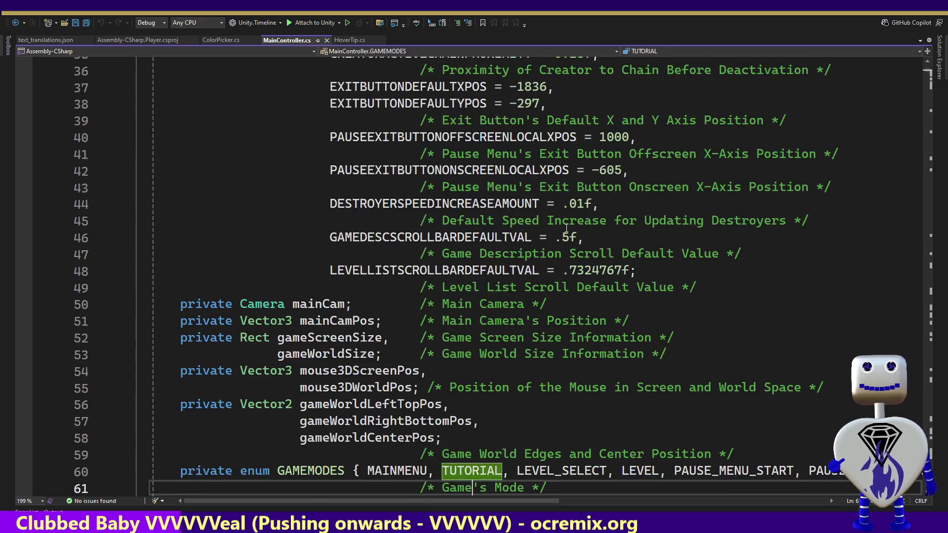
{"action": "key", "text": "Down"}
{"action": "key", "text": "Down"}
{"action": "key", "text": "Down"}
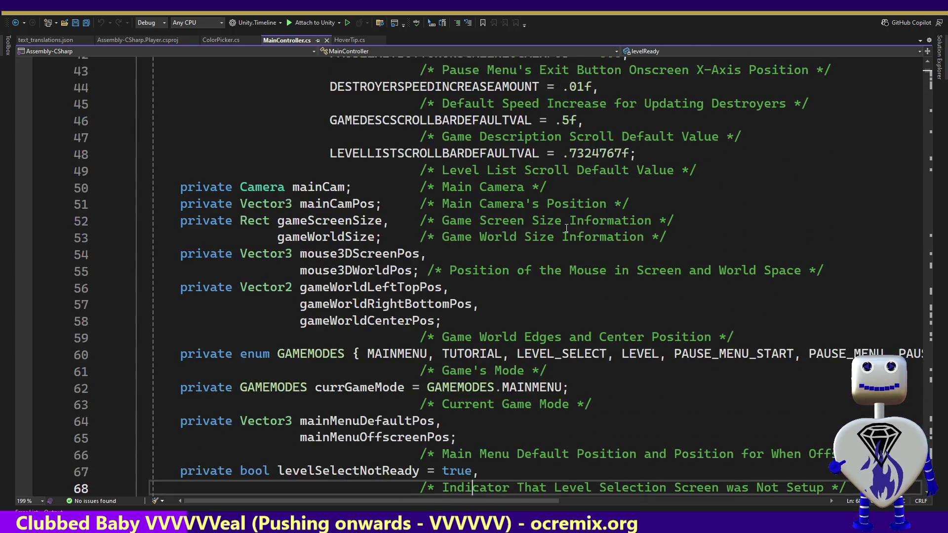
{"action": "key", "text": "Down"}
{"action": "key", "text": "Down"}
{"action": "key", "text": "Down"}
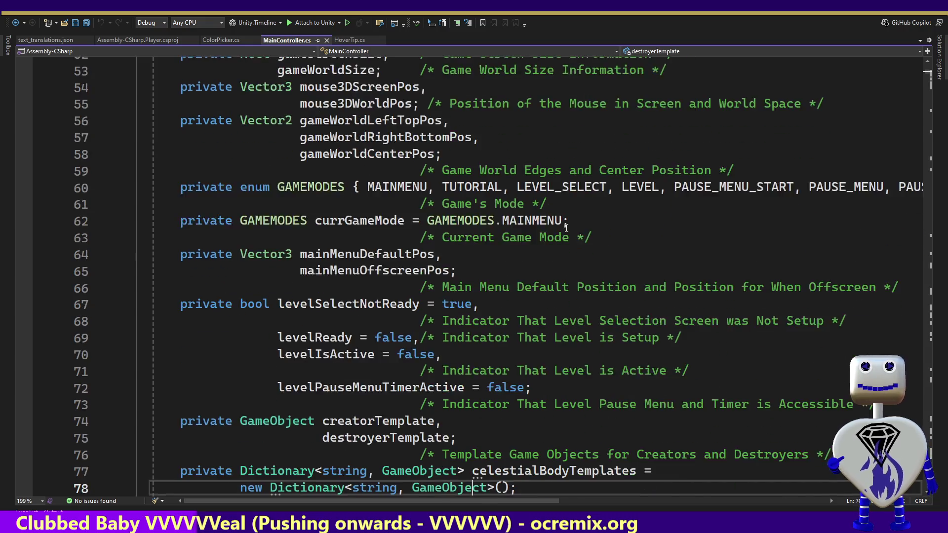
{"action": "key", "text": "Page_Down"}
{"action": "key", "text": "Page_Down"}
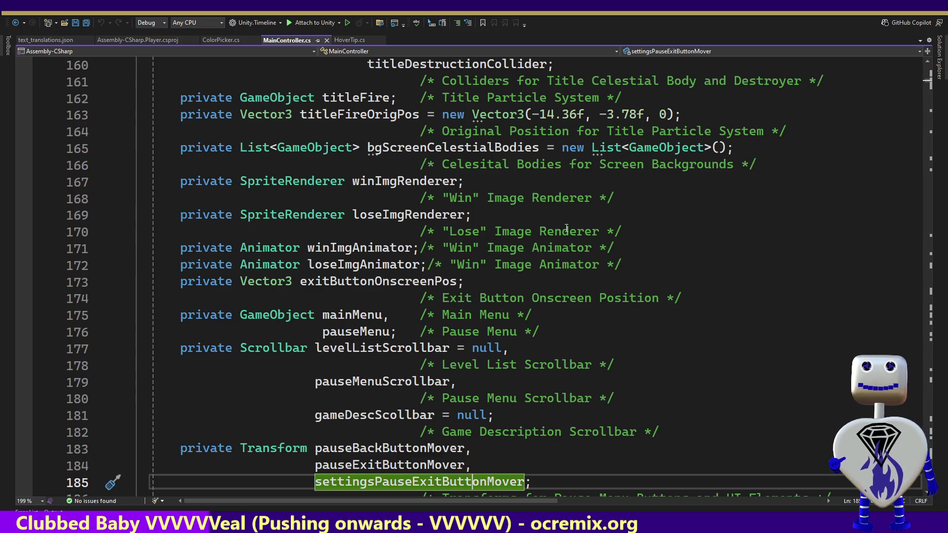
{"action": "key", "text": "Page_Down"}
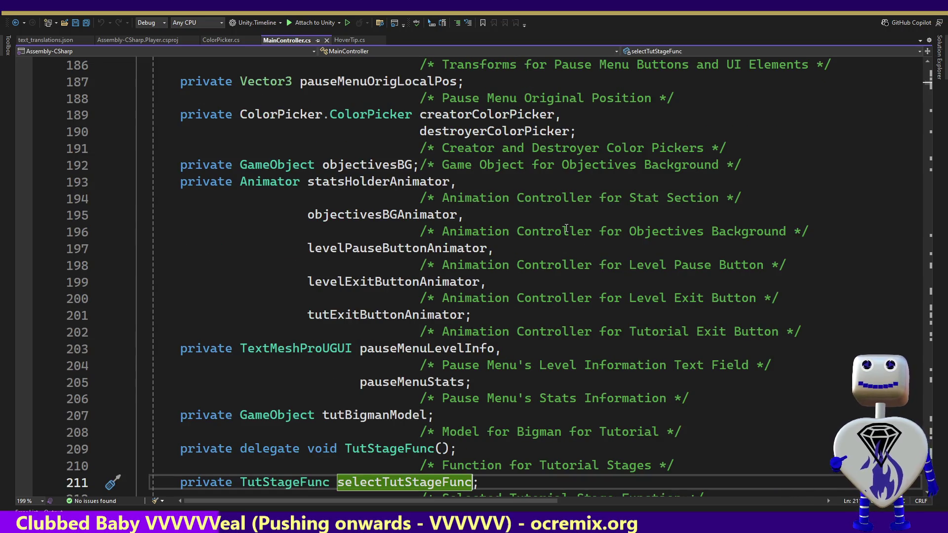
{"action": "key", "text": "Page_Down"}
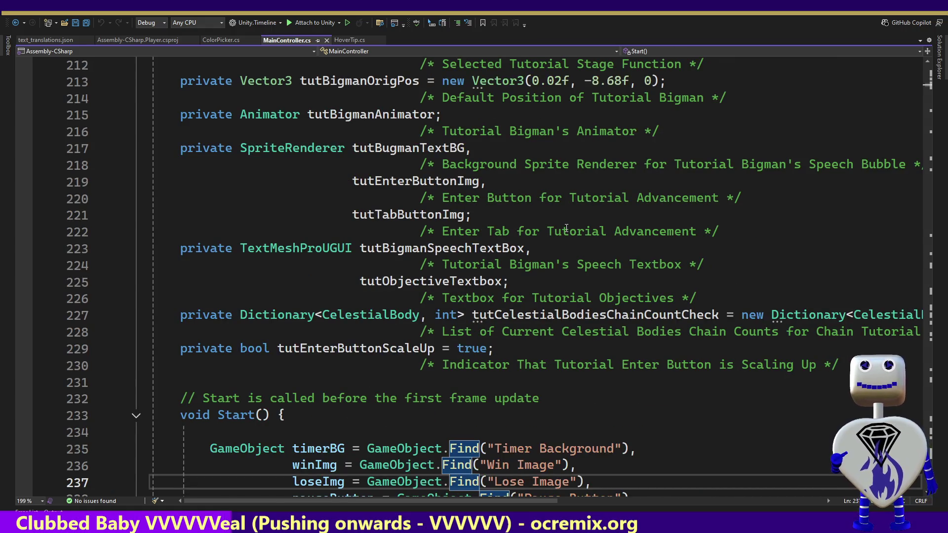
{"action": "key", "text": "Page_Down"}
{"action": "key", "text": "Page_Down"}
{"action": "key", "text": "Page_Down"}
{"action": "key", "text": "Page_Down"}
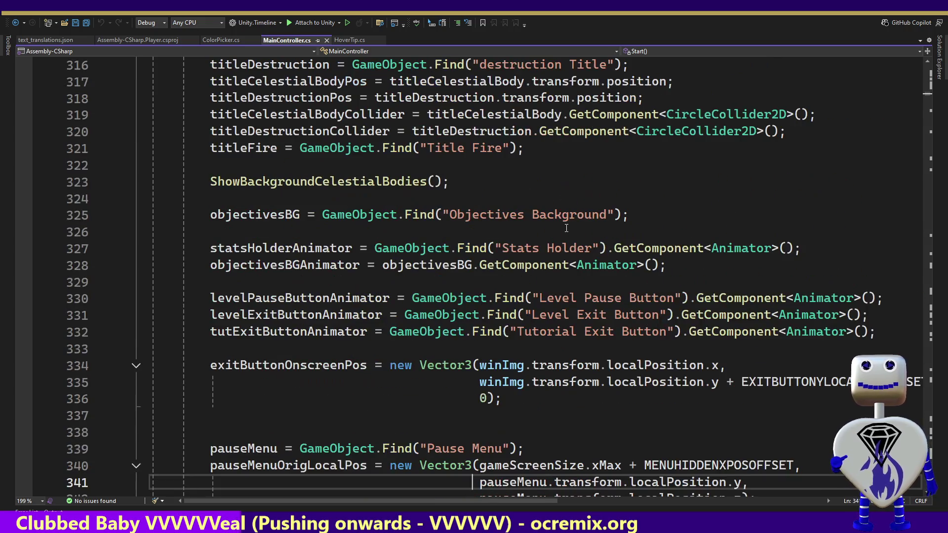
{"action": "key", "text": "Page_Down"}
{"action": "key", "text": "Page_Down"}
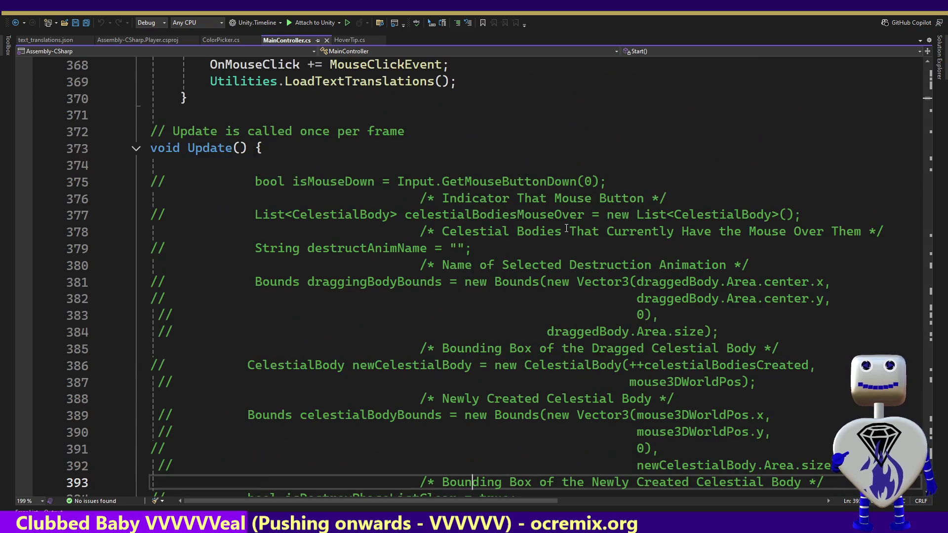
{"action": "key", "text": "Up"}
{"action": "key", "text": "Up"}
{"action": "key", "text": "Up"}
{"action": "key", "text": "Up"}
{"action": "key", "text": "Up"}
{"action": "key", "text": "Up"}
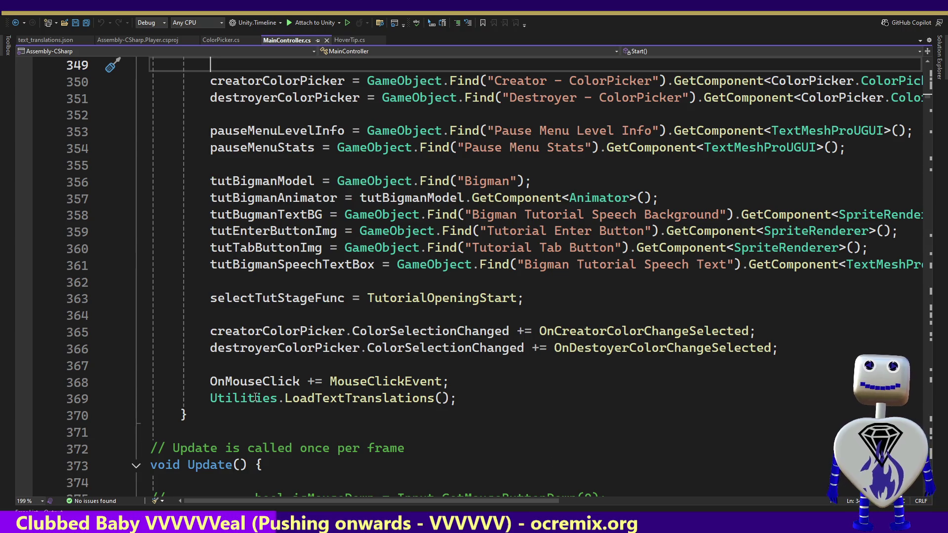
Step: Jump to the Utilities class definition and locate its language setting declarations
{"action": "left_click", "coordinate": [256, 398]}
{"action": "key", "text": "F12"}
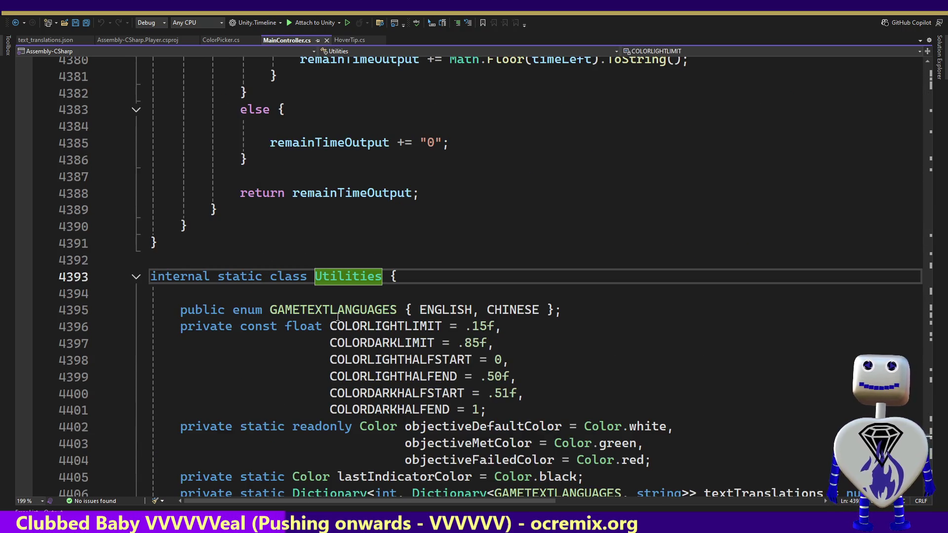
{"action": "left_click", "coordinate": [337, 312]}
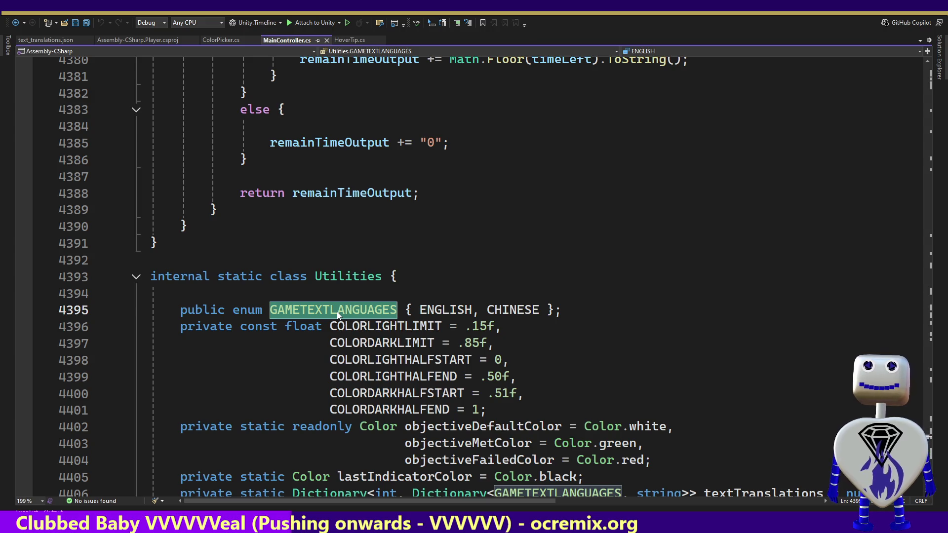
{"action": "right_click", "coordinate": [360, 313]}
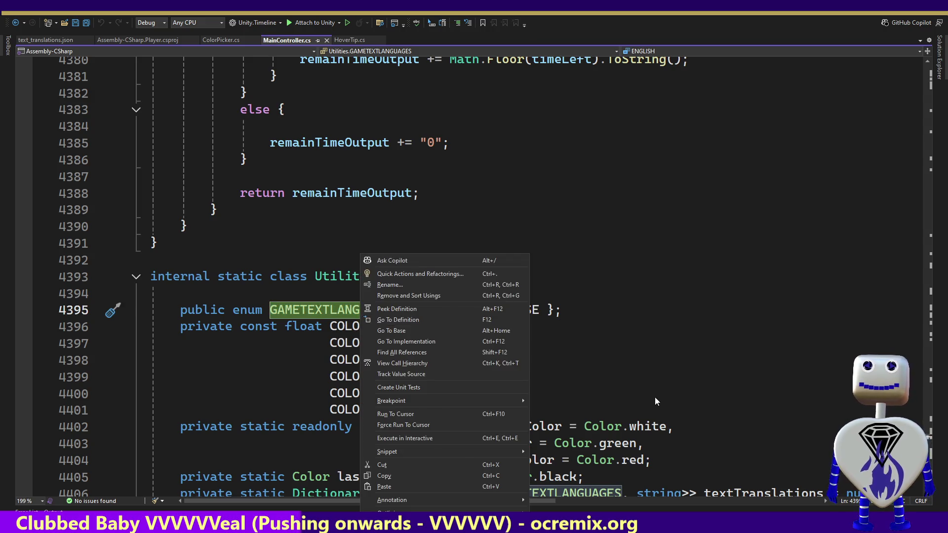
{"action": "left_click", "coordinate": [663, 406]}
{"action": "key", "text": "Down"}
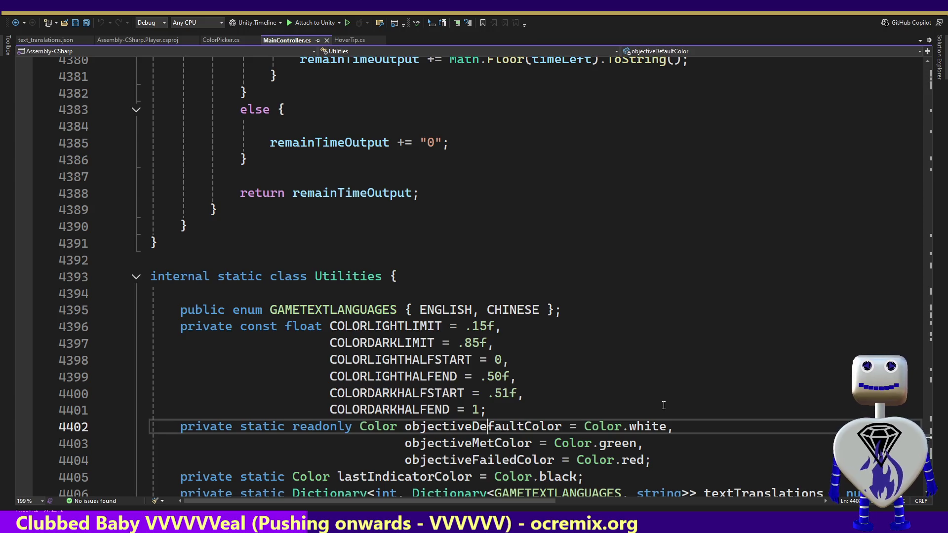
{"action": "key", "text": "Down"}
{"action": "key", "text": "Down"}
{"action": "key", "text": "Down"}
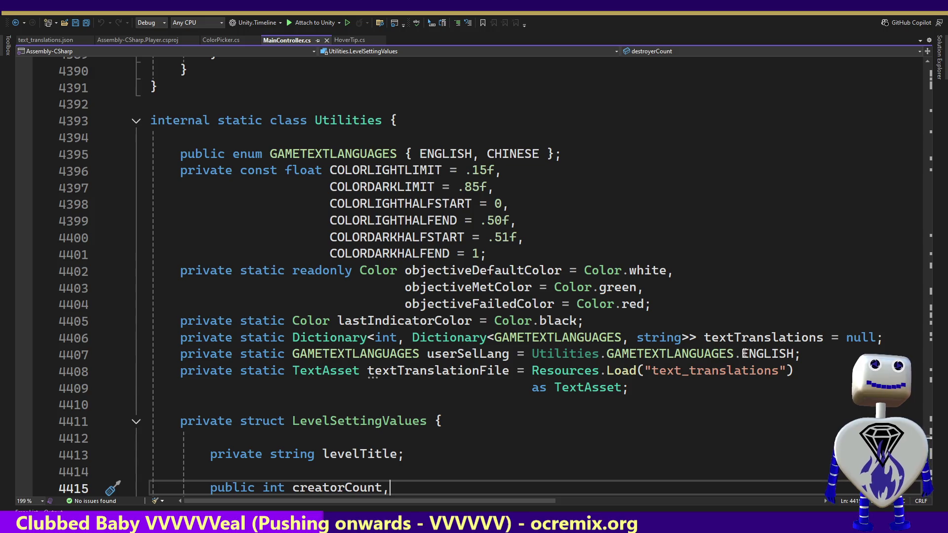
Step: Change userSelLang's default from GAMETEXTLANGUAGES.ENGLISH to CHINESE and save MainController.cs
{"action": "double_click", "coordinate": [745, 354]}
{"action": "key", "text": "BackSpace"}
{"action": "key", "text": "BackSpace"}
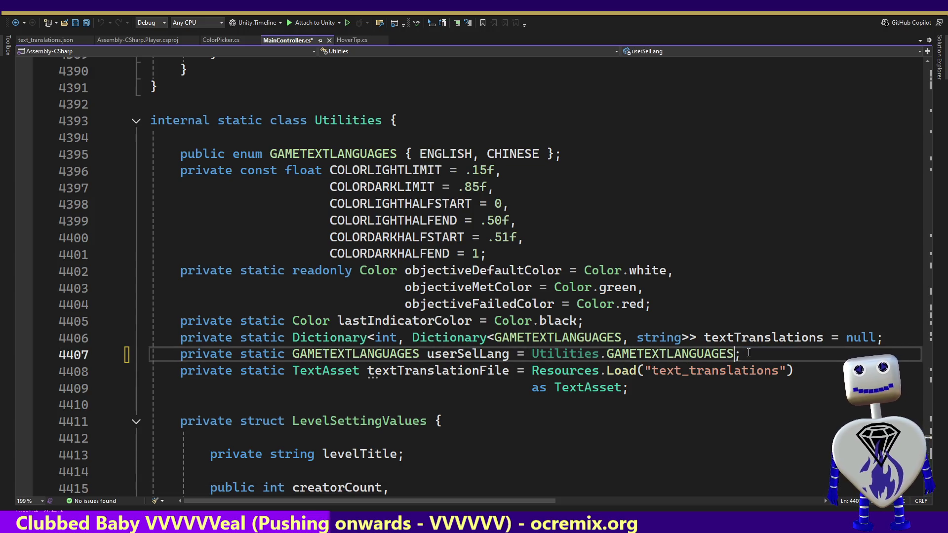
{"action": "type", "text": "."}
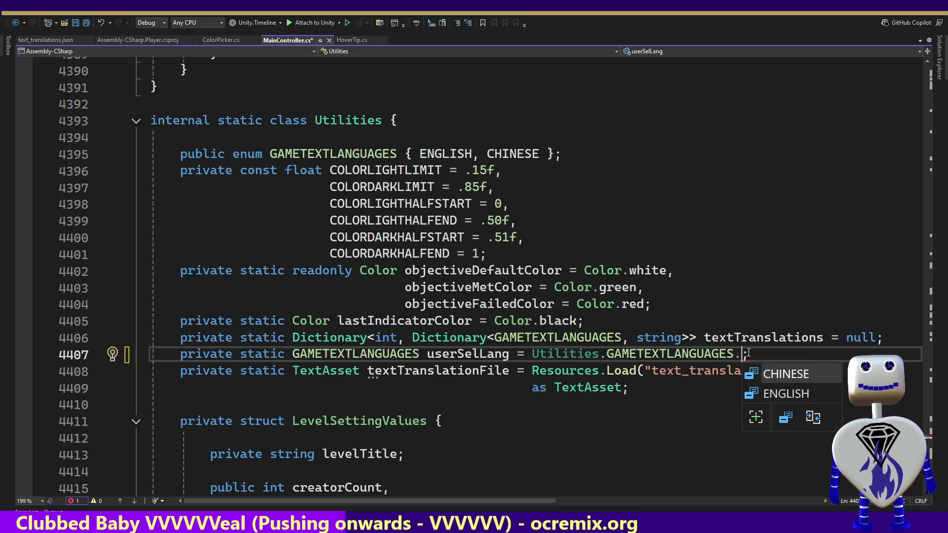
{"action": "key", "text": "Tab"}
{"action": "double_click", "coordinate": [749, 355]}
{"action": "key", "text": "ctrl+s"}
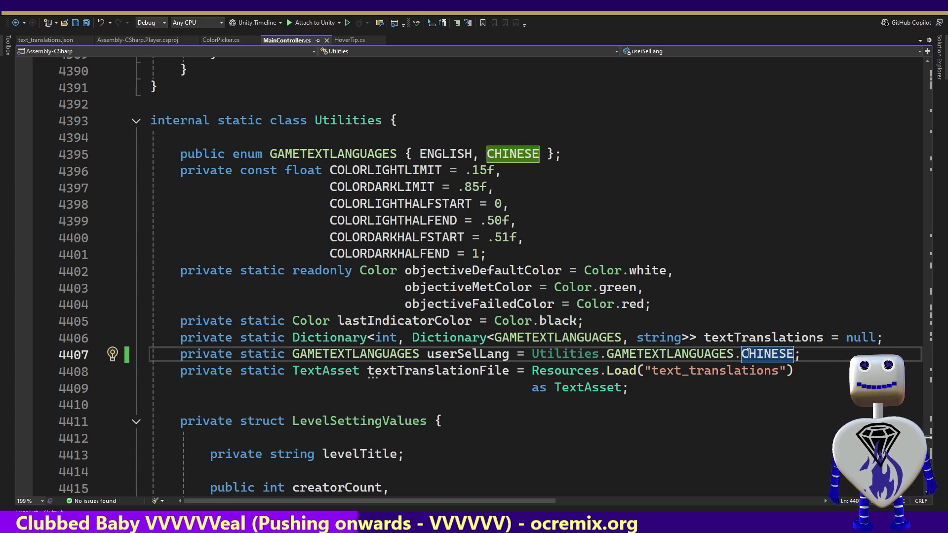
{"action": "key", "text": "alt+Tab"}
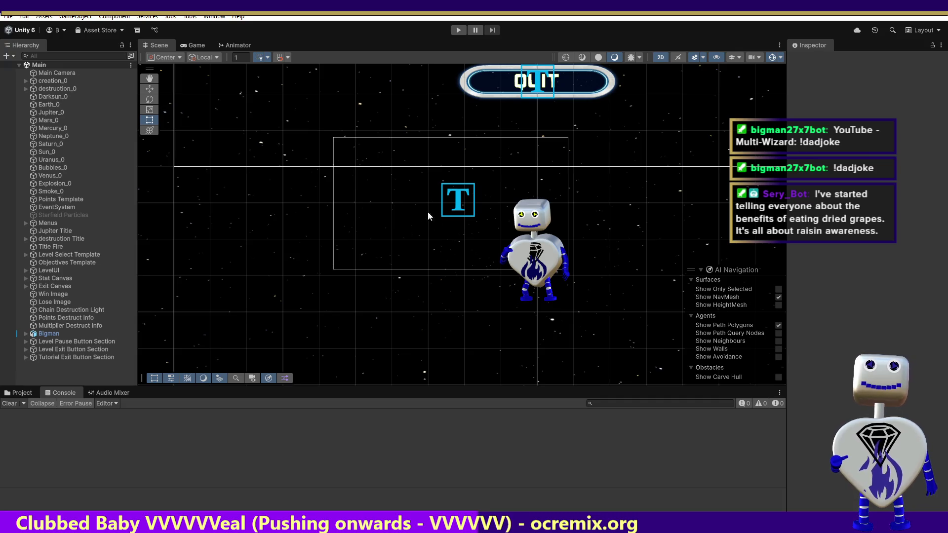
Step: Play-test to the Skill Challenge level, which logs a NullReferenceException in MouseClickEvent at line 2241
{"action": "left_click", "coordinate": [459, 31]}
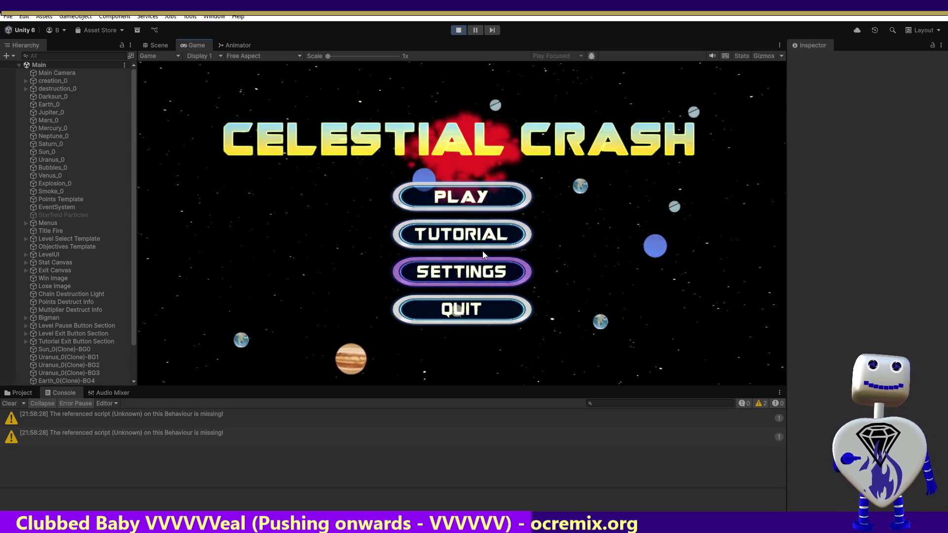
{"action": "left_click", "coordinate": [503, 199]}
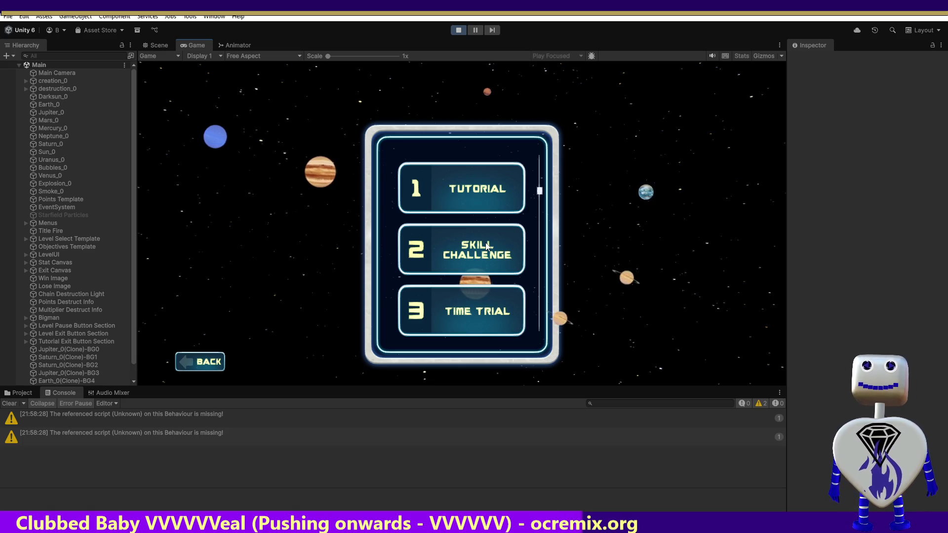
{"action": "left_click", "coordinate": [487, 247]}
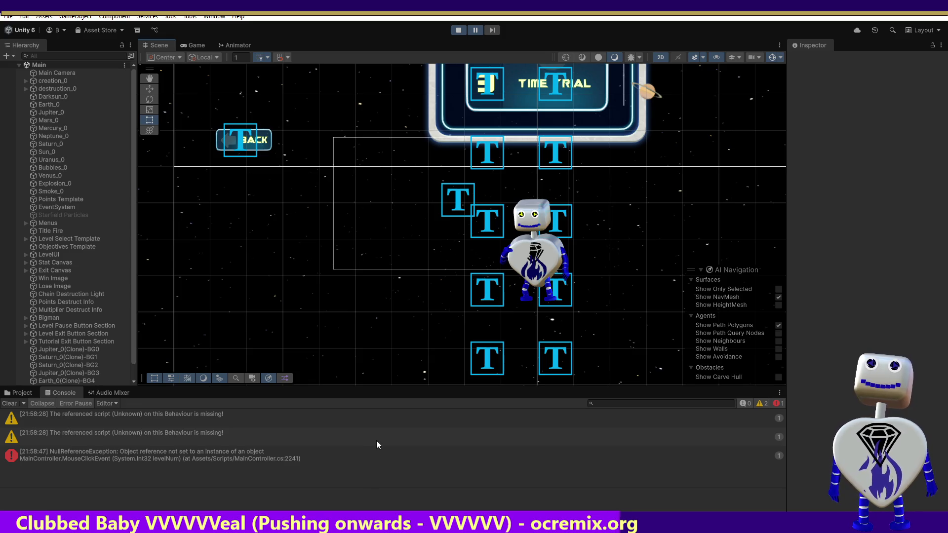
{"action": "key", "text": "alt+Tab"}
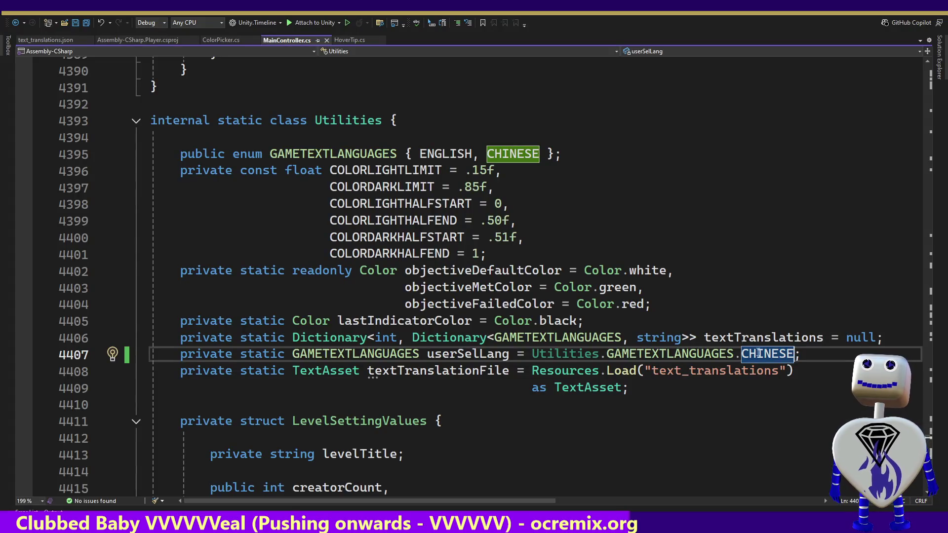
{"action": "mouse_move", "coordinate": [932, 441]}
{"action": "left_mouse_down"}
{"action": "mouse_move", "coordinate": [931, 120]}
{"action": "mouse_move", "coordinate": [938, 258]}
{"action": "left_mouse_up"}
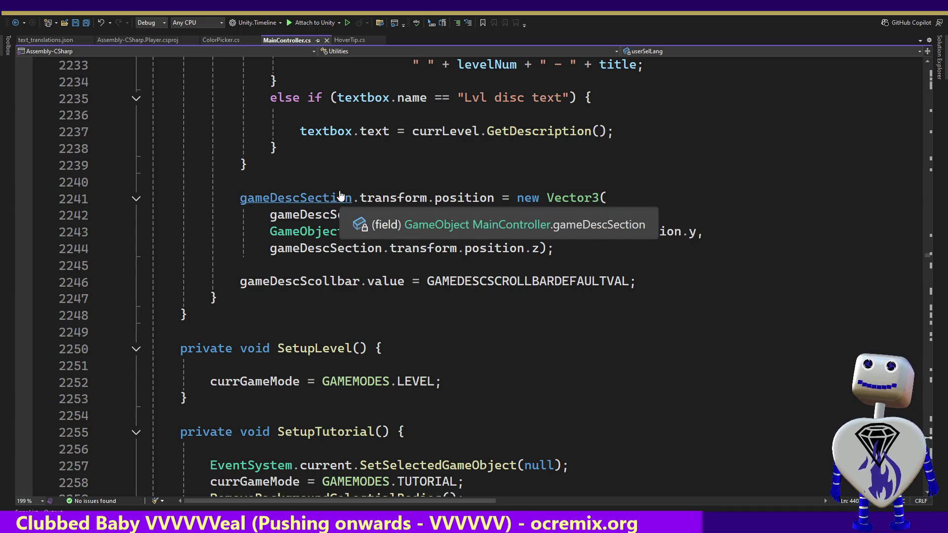
{"action": "key", "text": "alt+Tab"}
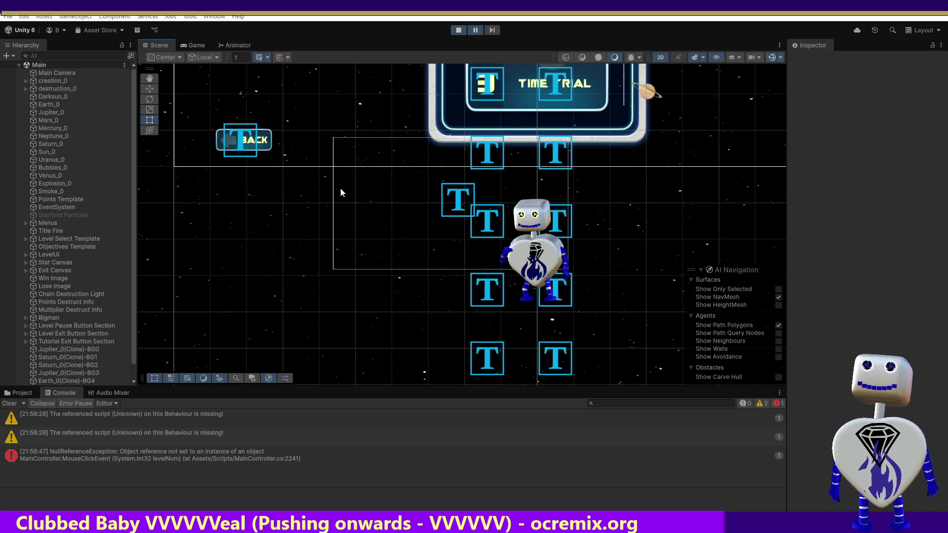
{"action": "key", "text": "alt+Tab"}
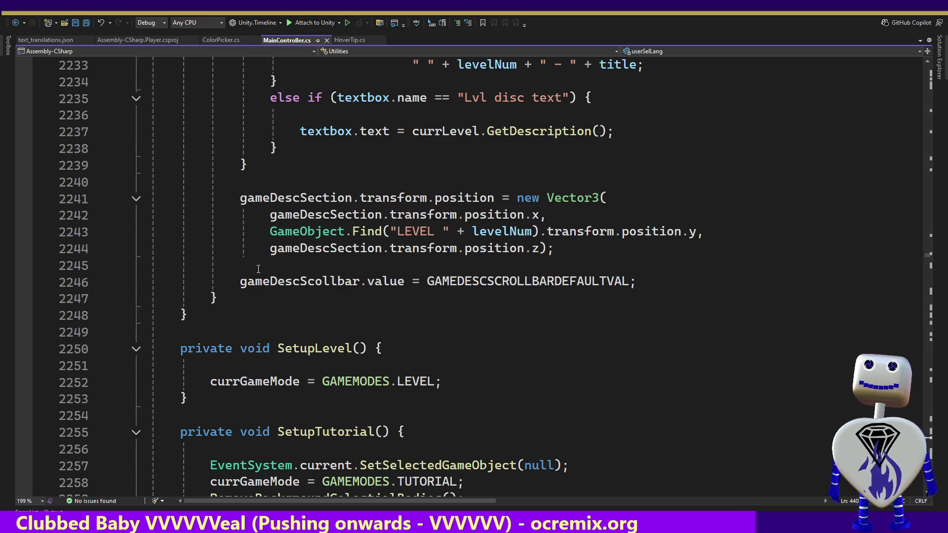
{"action": "double_click", "coordinate": [414, 231]}
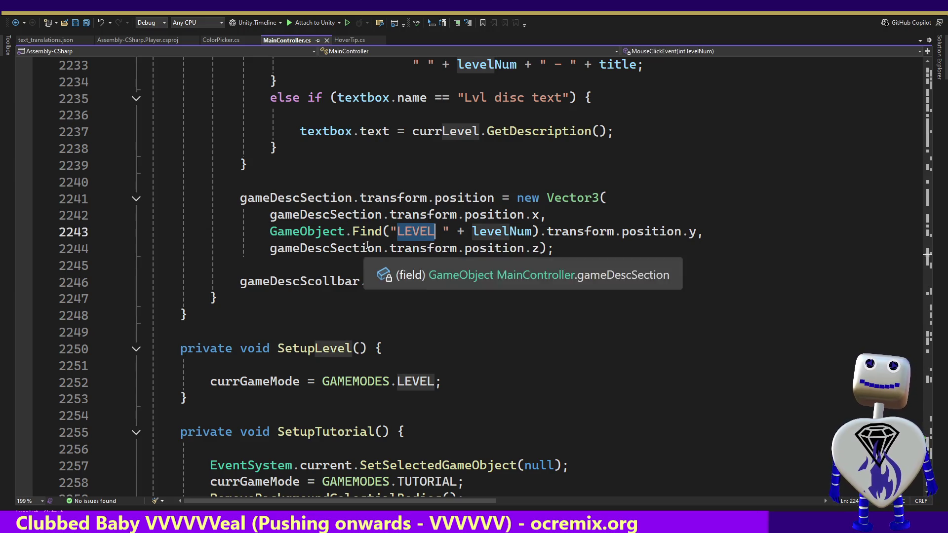
{"action": "key", "text": "alt+Tab"}
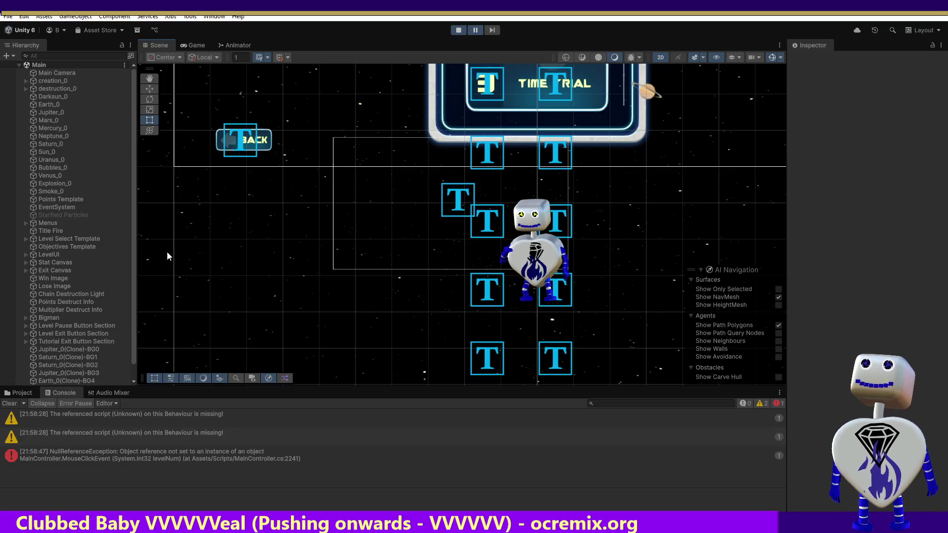
Step: Expand Menus > Level List > Level List Container > Level List Viewport to reveal its level items, then stop play
{"action": "scroll", "coordinate": [131, 123], "scroll_direction": "down", "scroll_amount": 2}
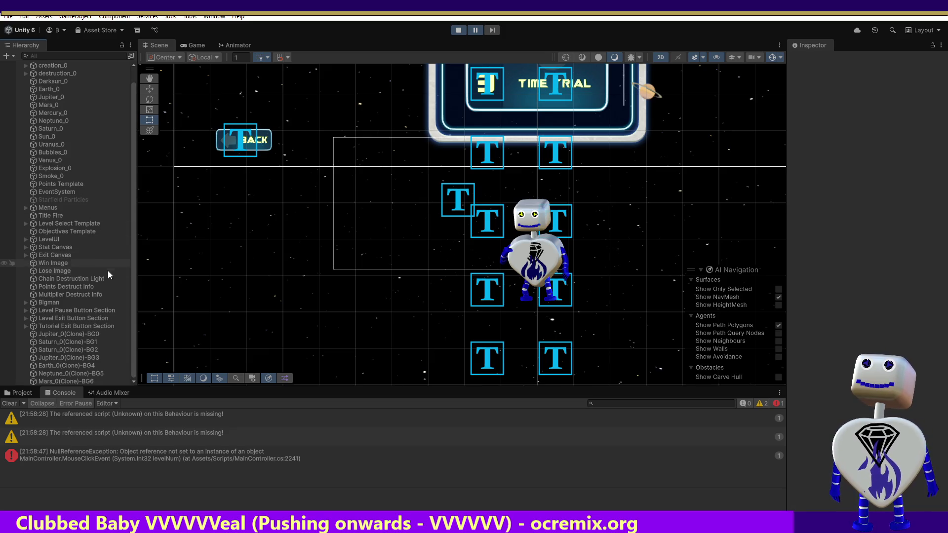
{"action": "left_click", "coordinate": [26, 223]}
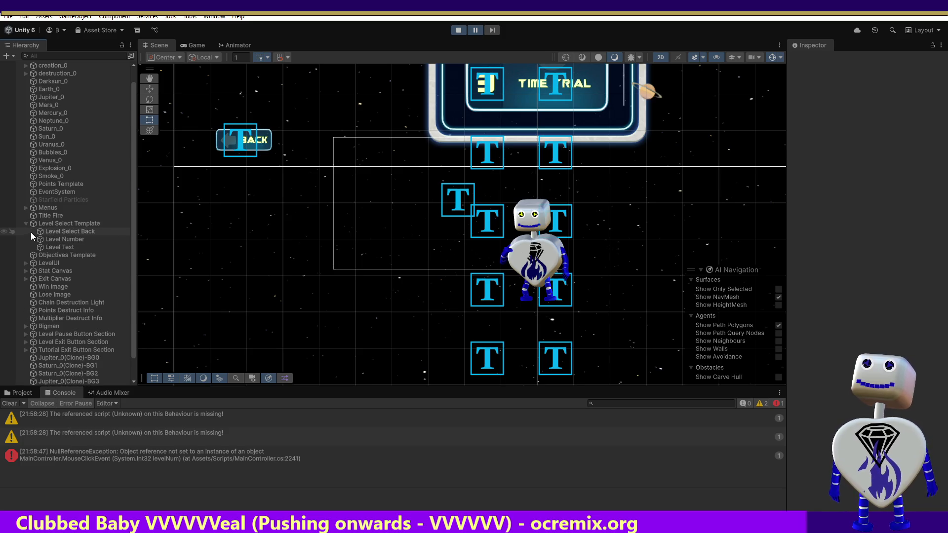
{"action": "left_click", "coordinate": [25, 223]}
{"action": "left_click", "coordinate": [26, 208]}
{"action": "left_click", "coordinate": [33, 223]}
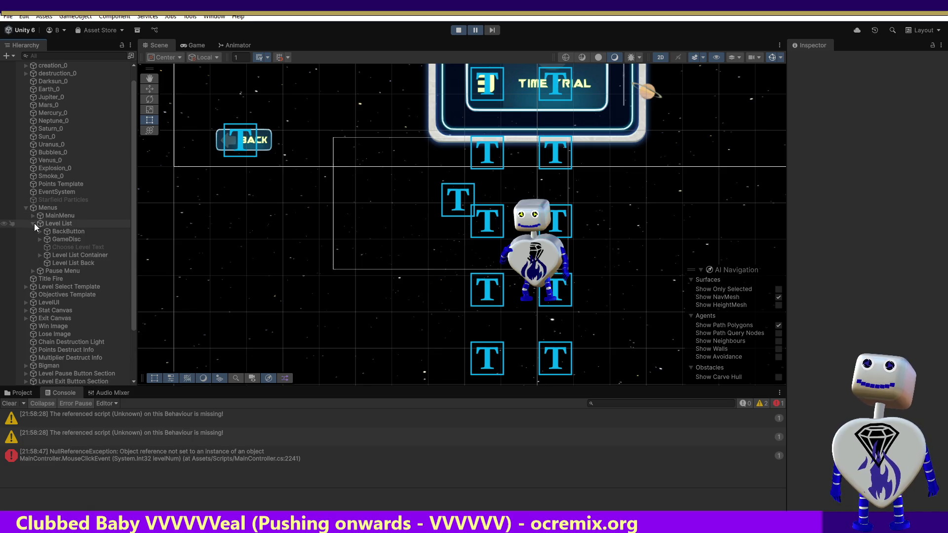
{"action": "left_click", "coordinate": [38, 256]}
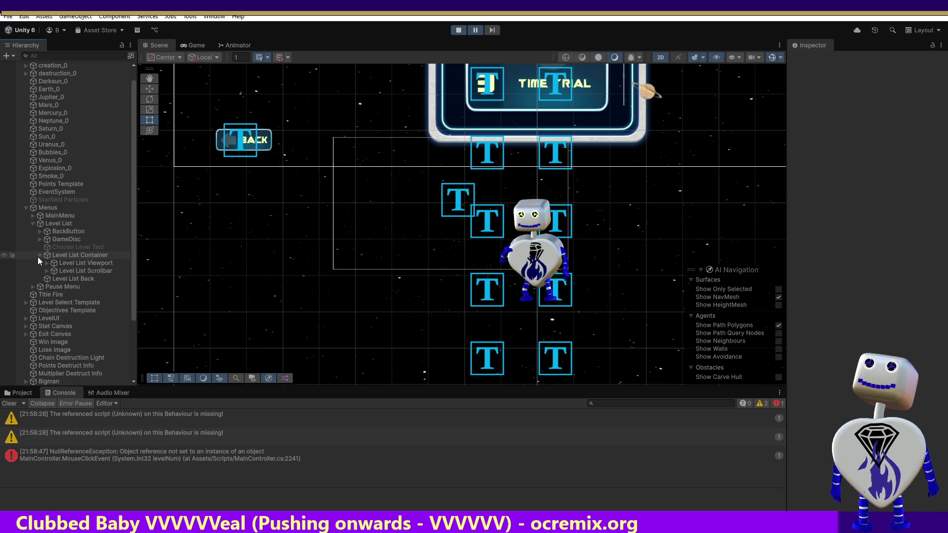
{"action": "left_click", "coordinate": [52, 263]}
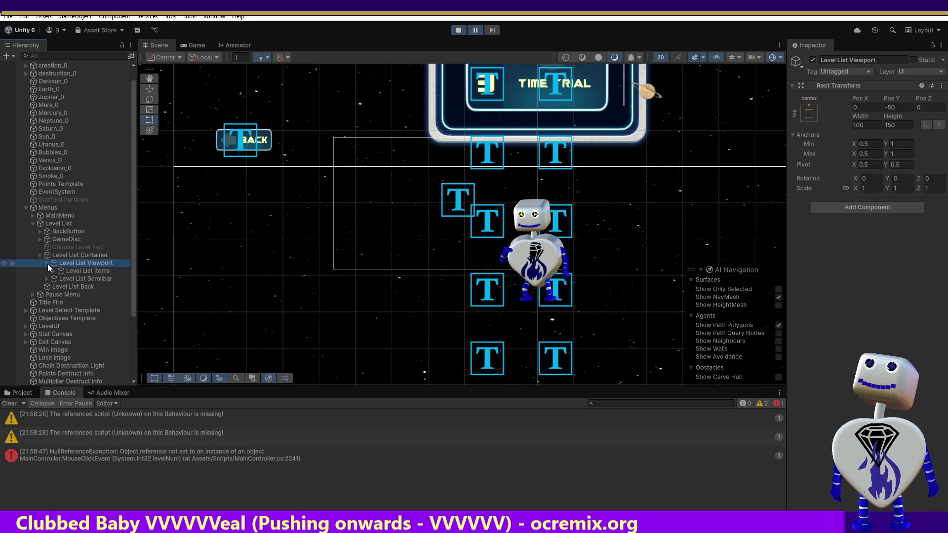
{"action": "key", "text": "Right"}
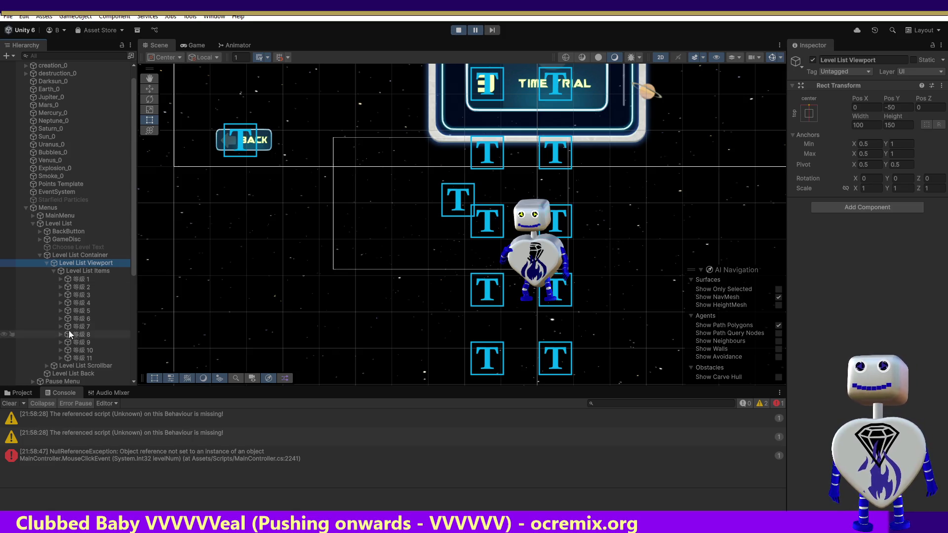
{"action": "left_click", "coordinate": [455, 30]}
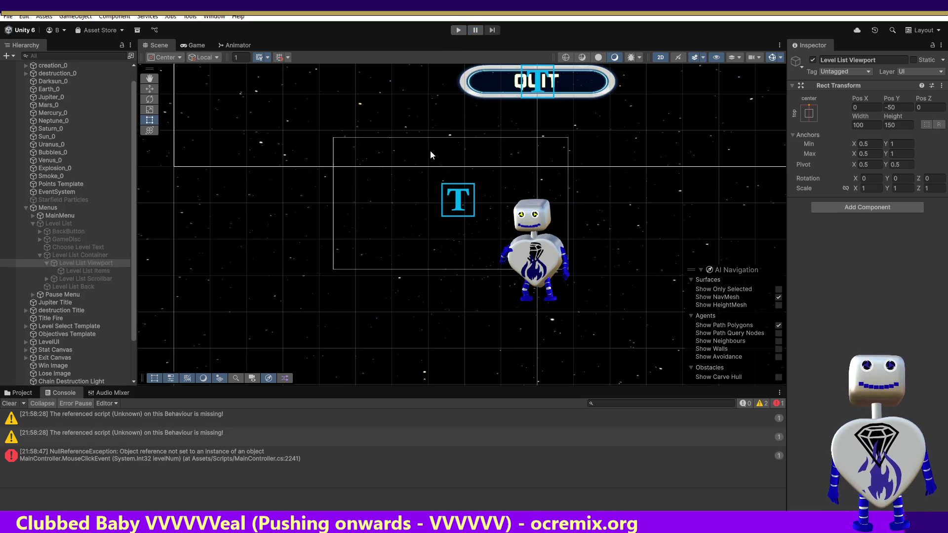
{"action": "key", "text": "alt+Tab"}
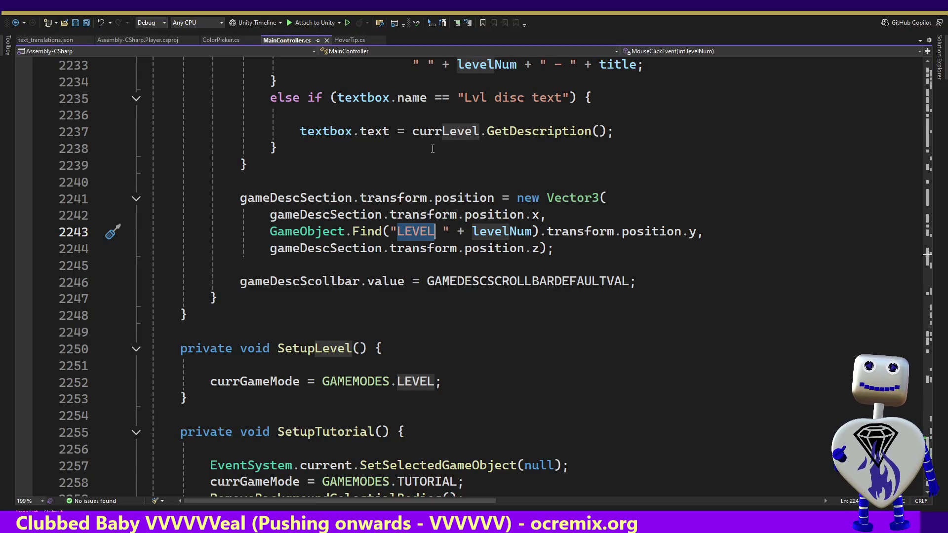
{"action": "left_click", "coordinate": [476, 163]}
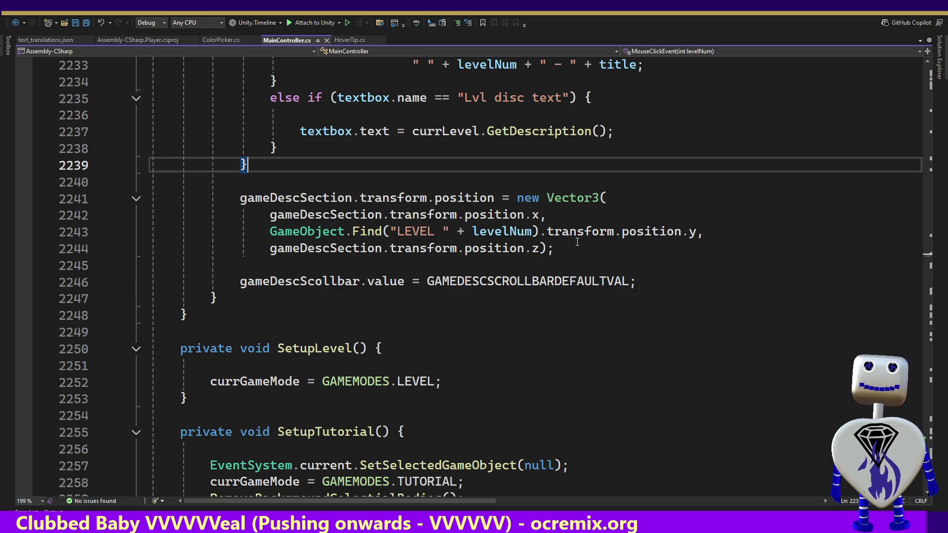
{"action": "mouse_move", "coordinate": [580, 194]}
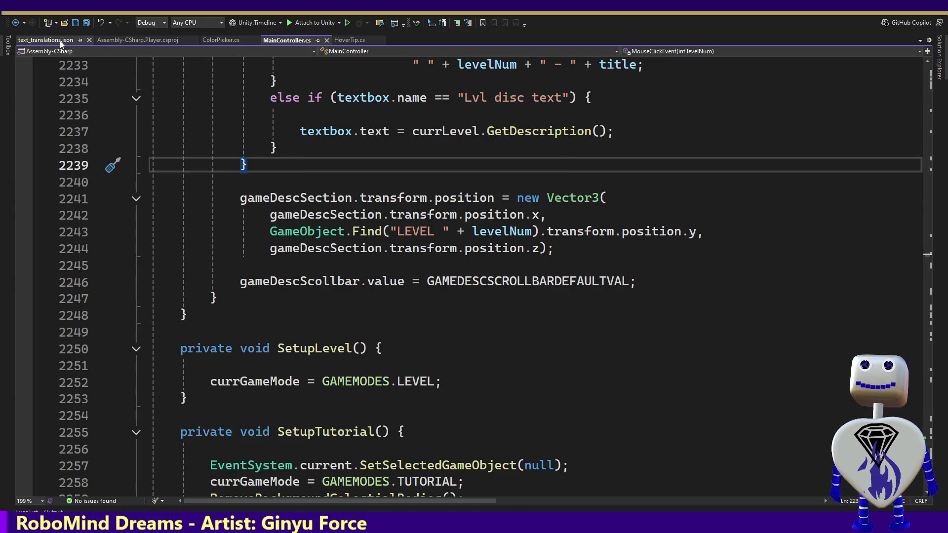
{"action": "left_click", "coordinate": [47, 40]}
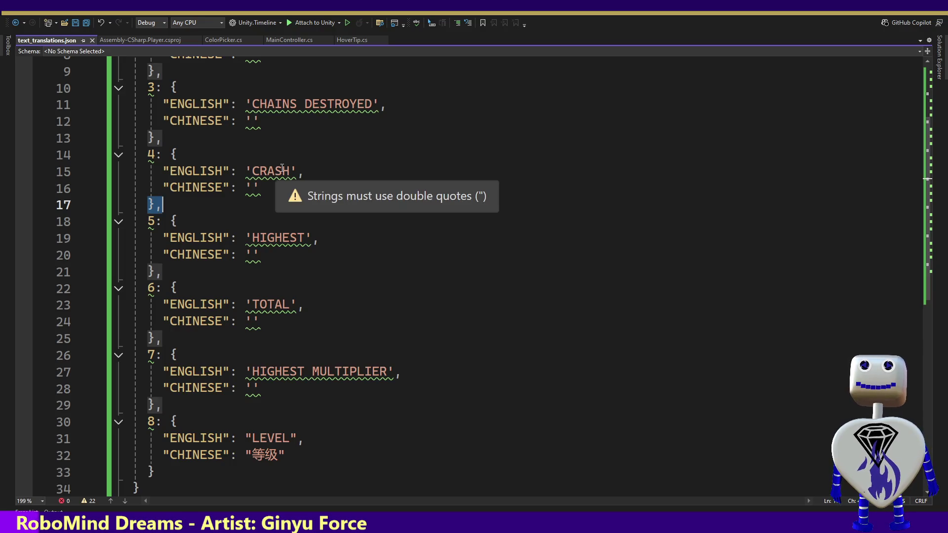
{"action": "left_click", "coordinate": [273, 44]}
{"action": "left_click", "coordinate": [434, 231]}
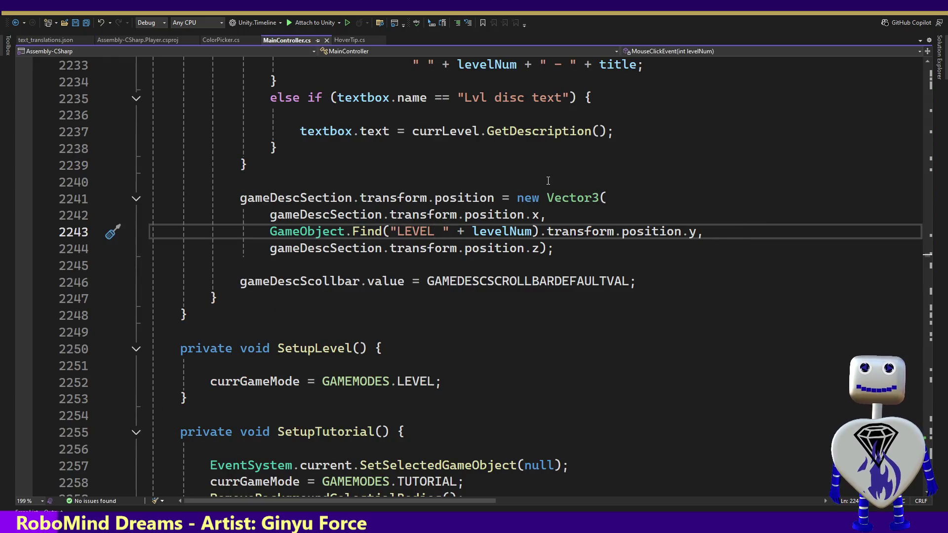
{"action": "key", "text": "ctrl+f"}
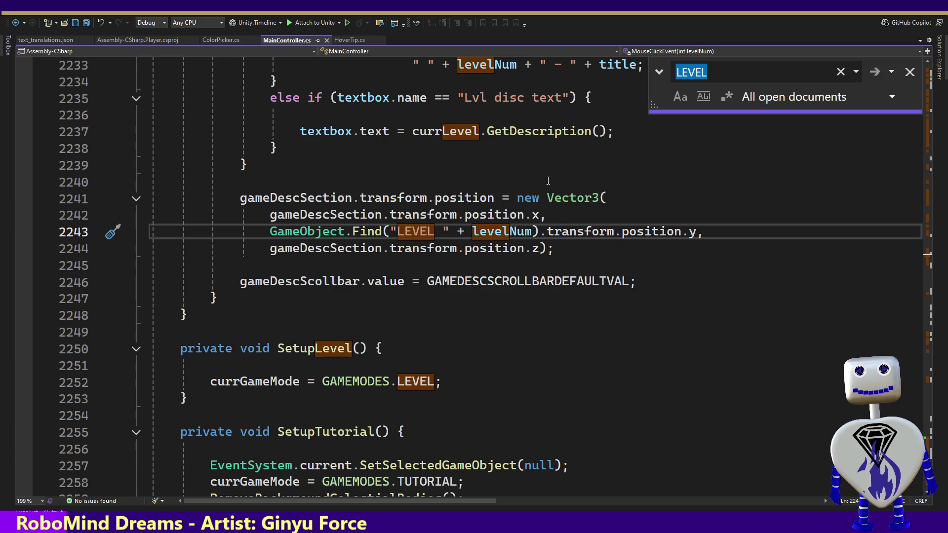
Step: Replace Utilities.GetTextTranslation(8) on line 498 with the literal "LEVEL " prefix
{"action": "type", "text": "("}
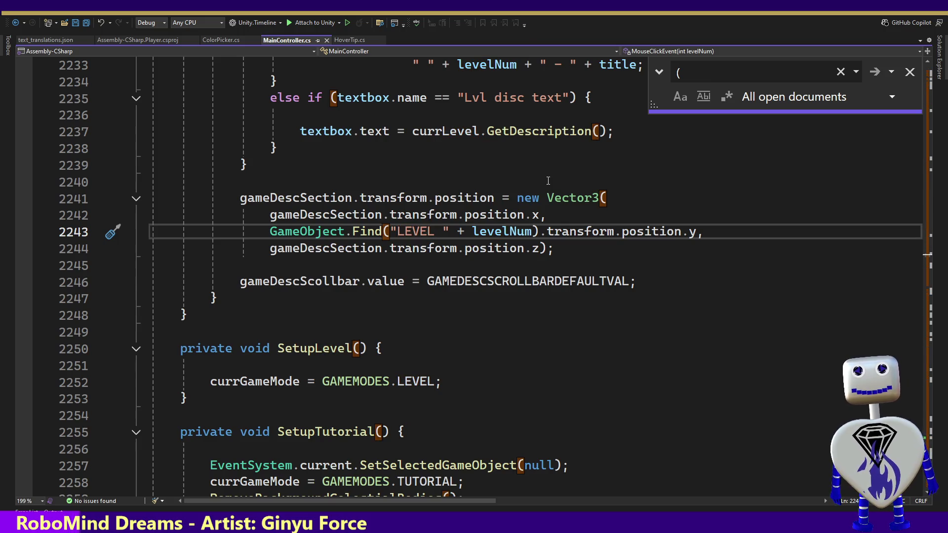
{"action": "type", "text": "8)"}
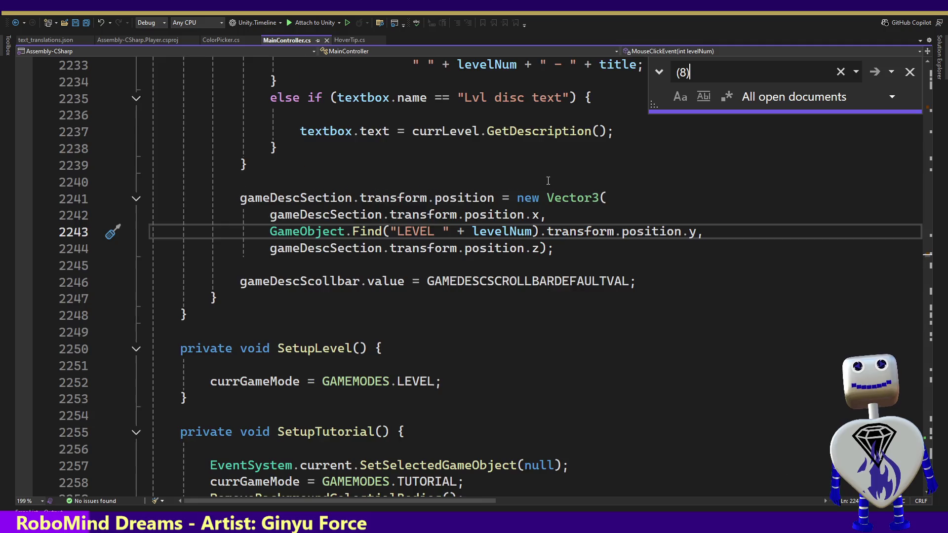
{"action": "key", "text": "Return"}
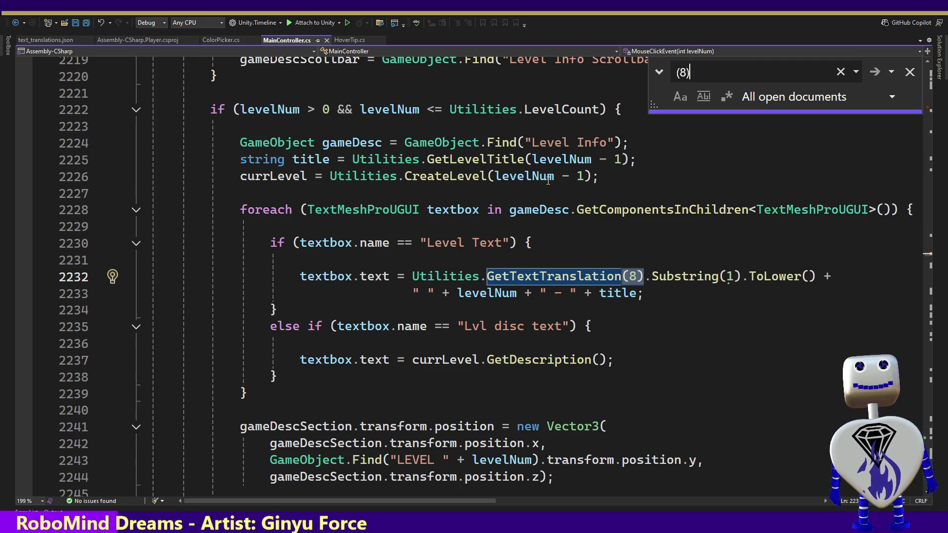
{"action": "key", "text": "Return"}
{"action": "key", "text": "Return"}
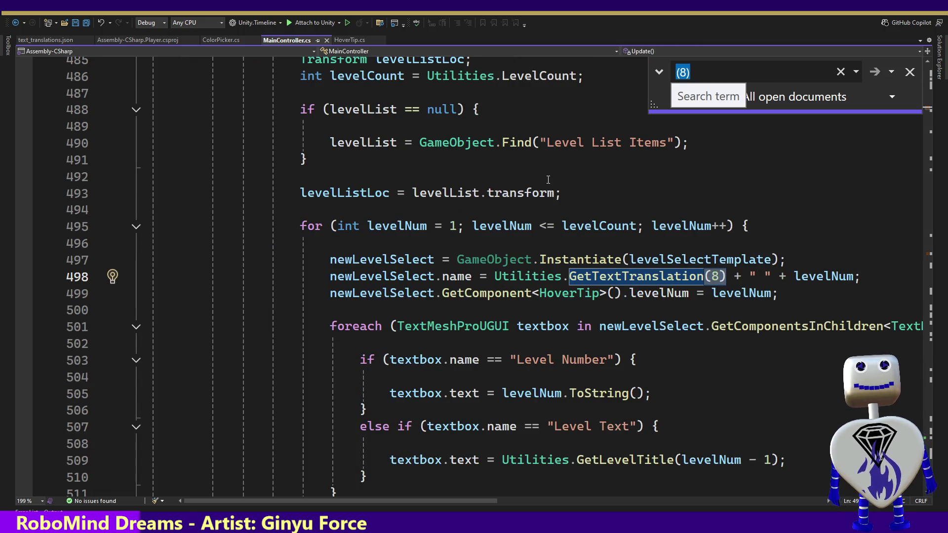
{"action": "left_click_drag", "start_coordinate": [726, 277], "coordinate": [494, 277]}
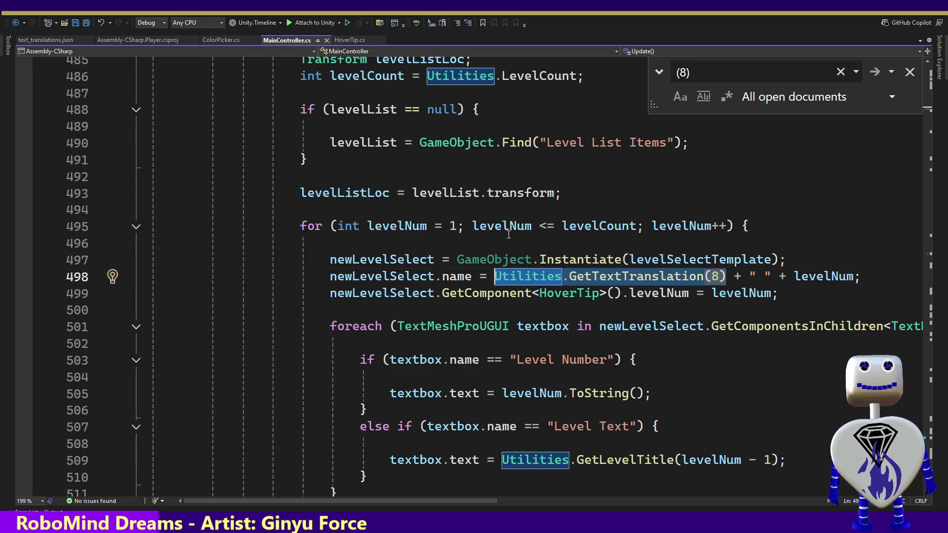
{"action": "key", "text": "Delete"}
{"action": "key", "text": "Delete"}
{"action": "key", "text": "Delete"}
{"action": "key", "text": "Delete"}
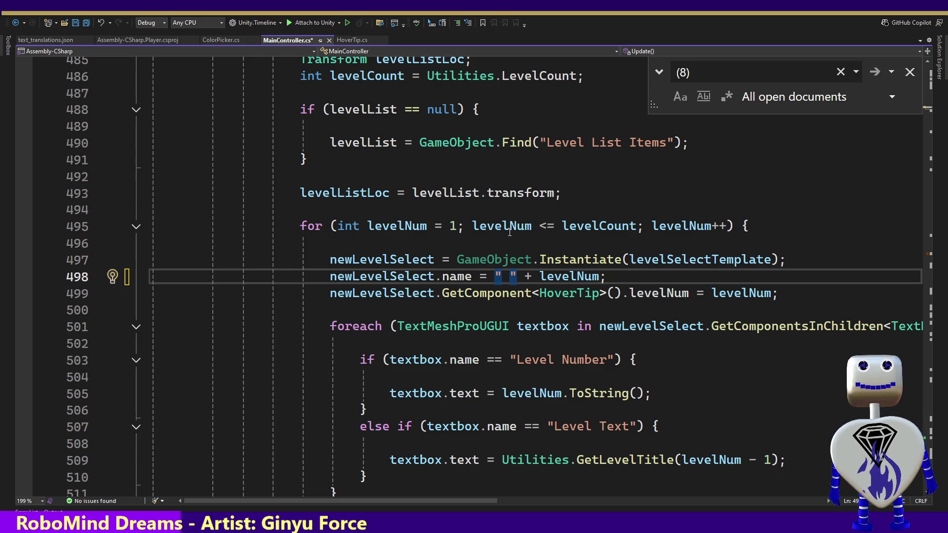
{"action": "key", "text": "Right"}
{"action": "key", "text": "Right"}
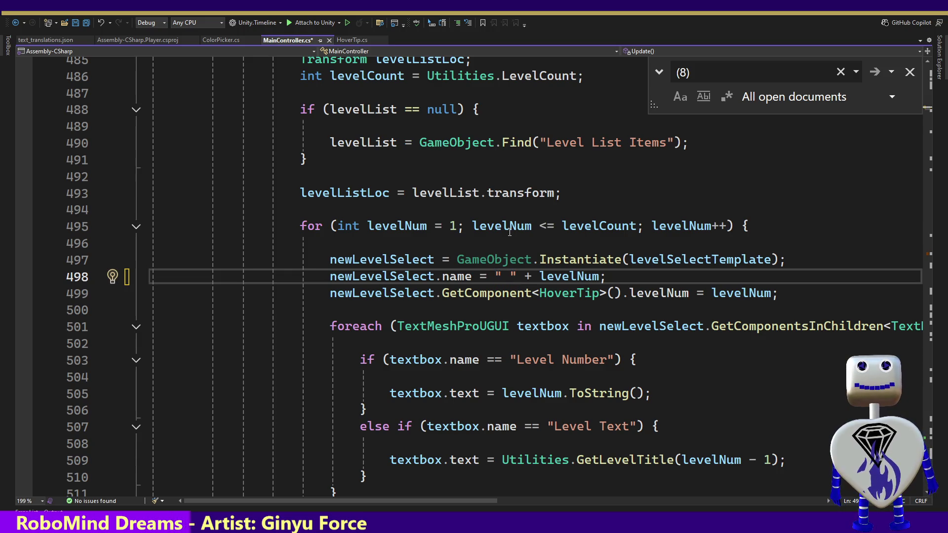
{"action": "type", "text": "LEVEL"}
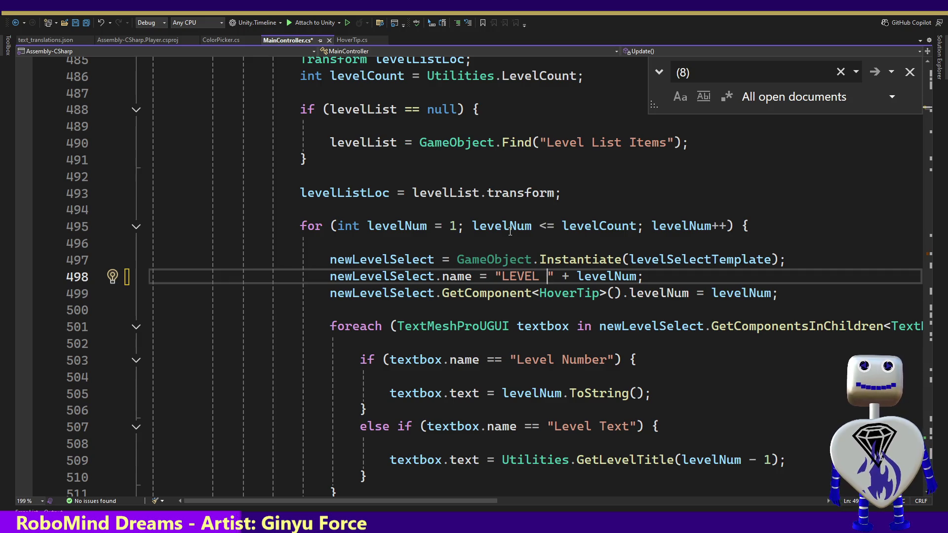
Step: Save MainController.cs with the line 498 edit and return to Unity
{"action": "left_click", "coordinate": [928, 104]}
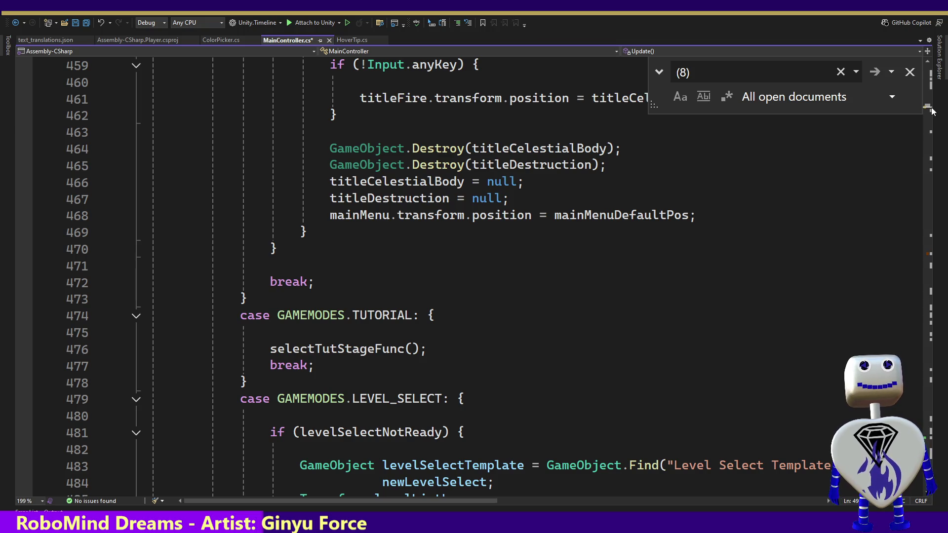
{"action": "left_click_drag", "start_coordinate": [931, 112], "coordinate": [928, 260]}
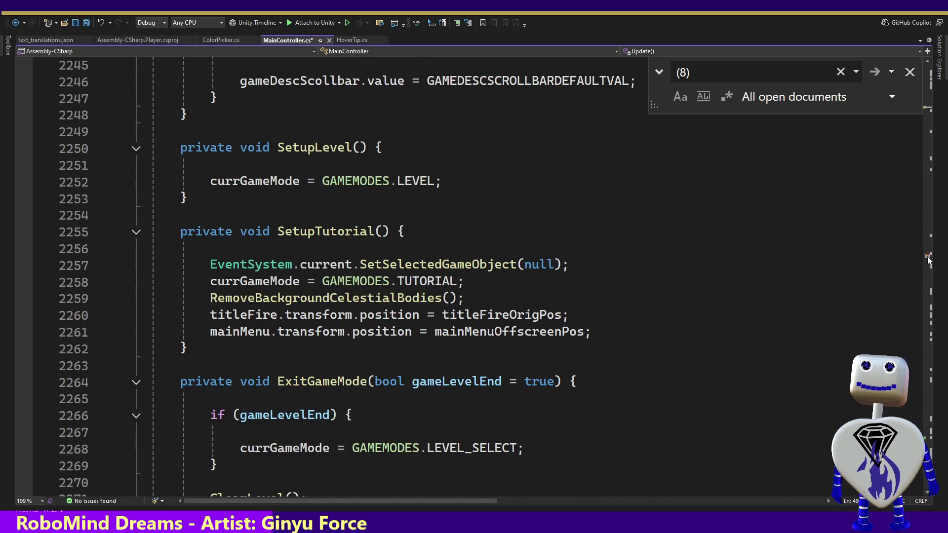
{"action": "scroll", "coordinate": [928, 260], "scroll_direction": "up", "scroll_amount": 12}
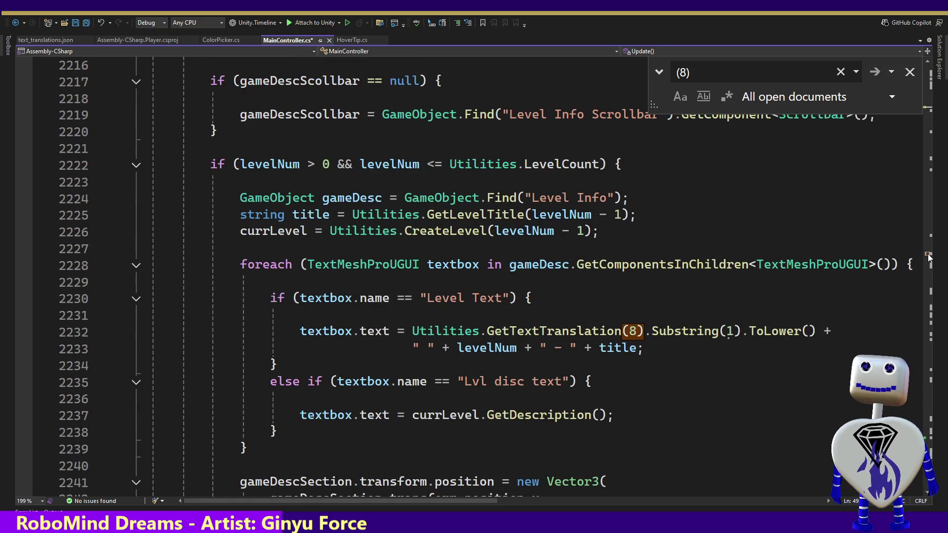
{"action": "scroll", "coordinate": [928, 260], "scroll_direction": "down", "scroll_amount": 8}
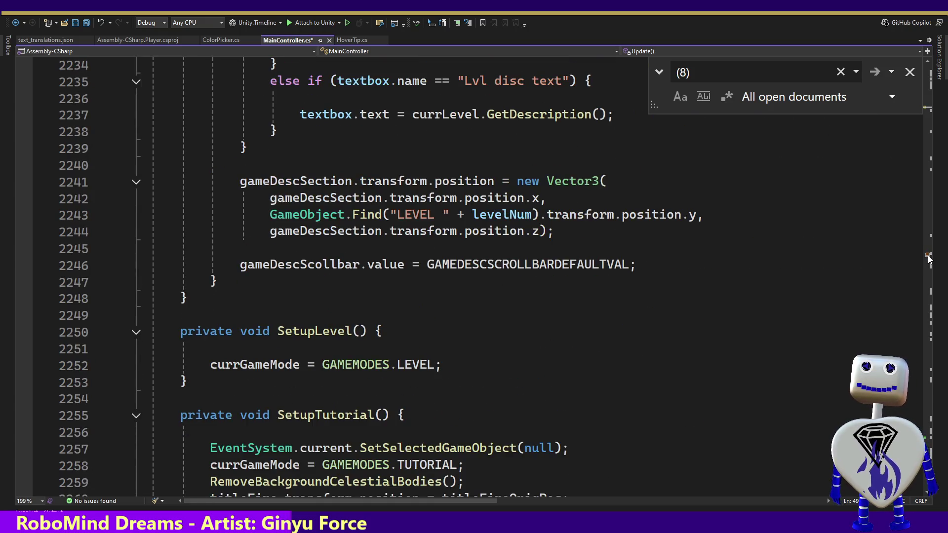
{"action": "scroll", "coordinate": [929, 260], "scroll_direction": "down", "scroll_amount": 2}
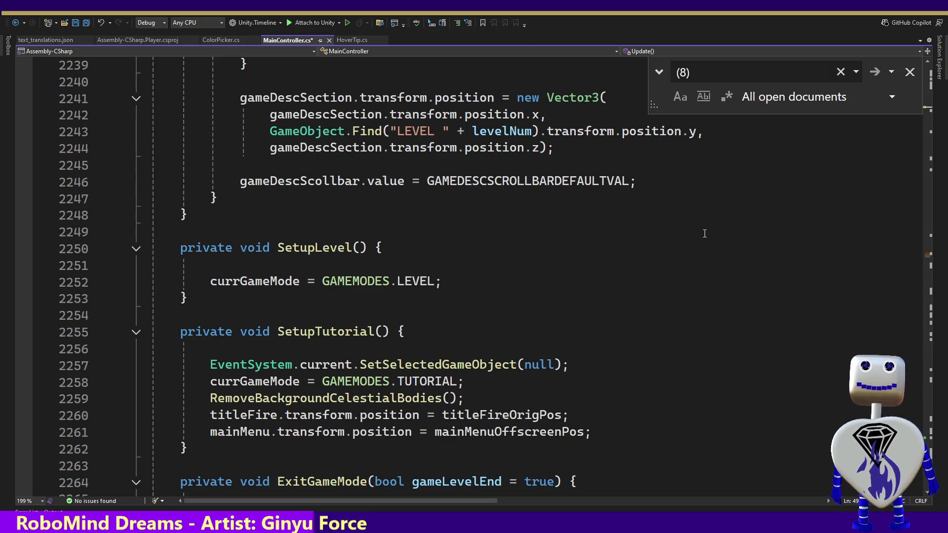
{"action": "key", "text": "ctrl+minus"}
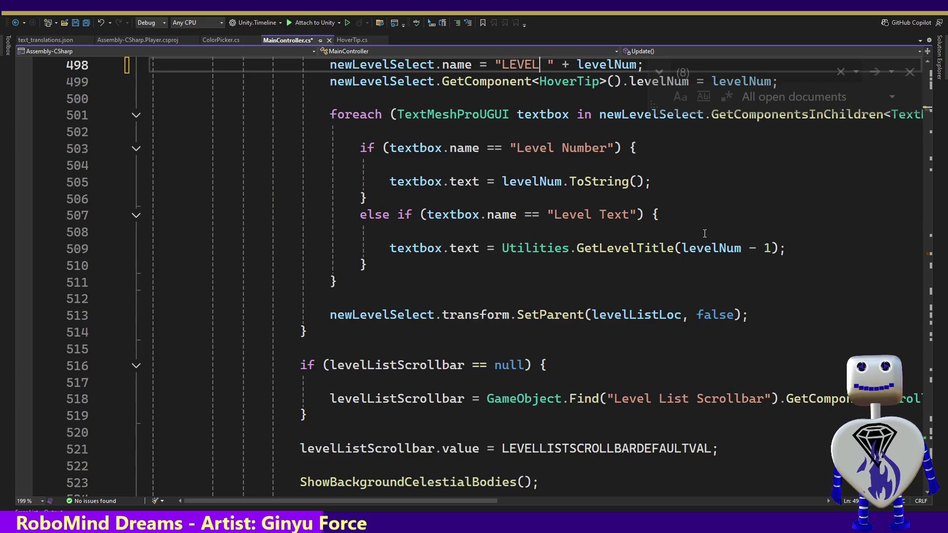
{"action": "key", "text": "ctrl+s"}
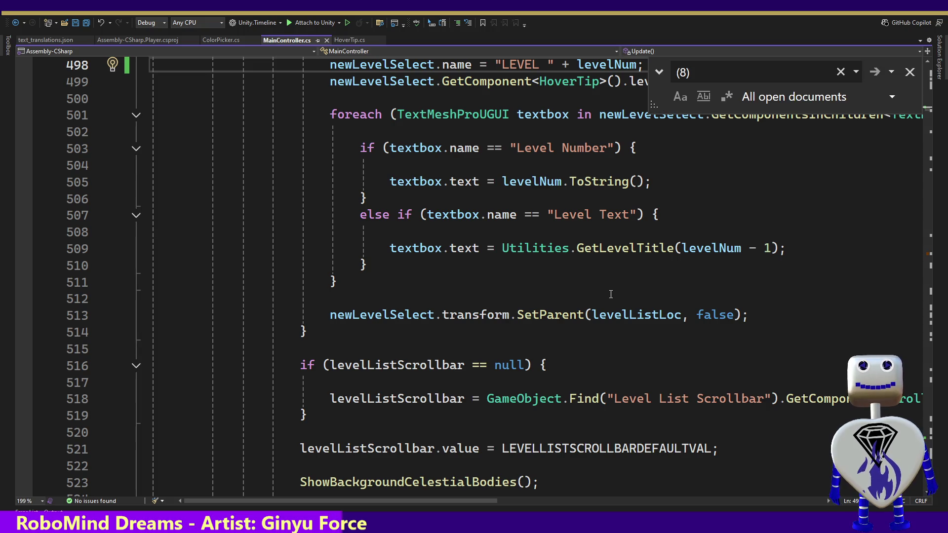
{"action": "key", "text": "alt+Tab"}
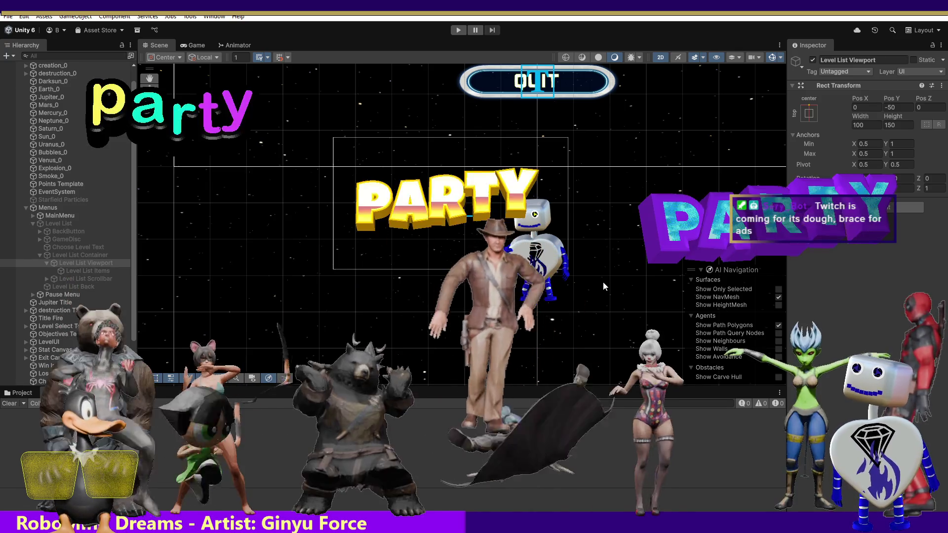
Step: Play-test the level select, showing Tutorial then Skill Challenge details and scrolling the description bubble
{"action": "key", "text": "ctrl+p"}
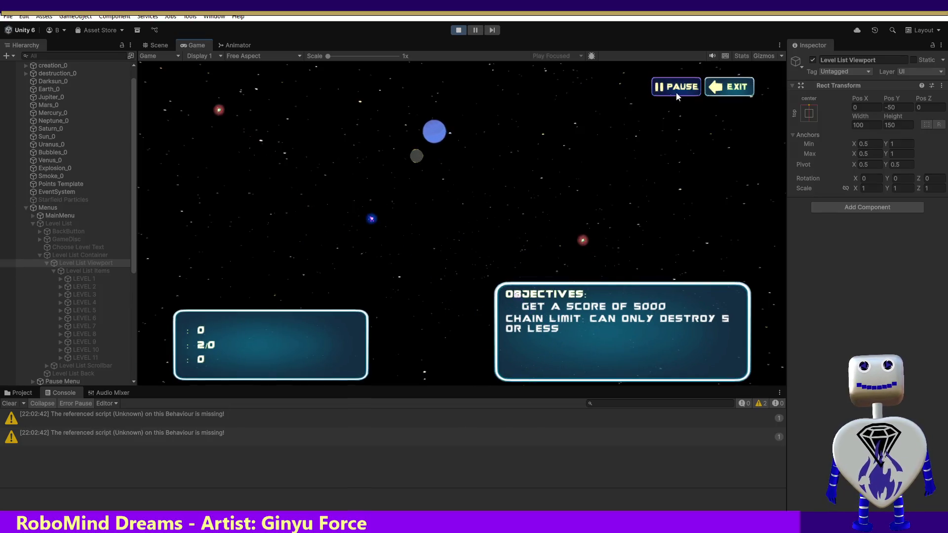
{"action": "left_click", "coordinate": [719, 93]}
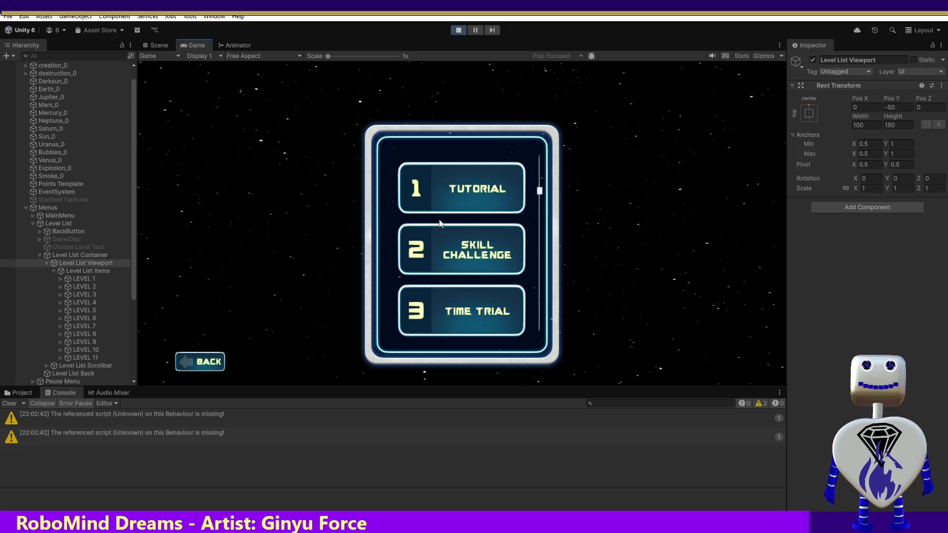
{"action": "left_click", "coordinate": [481, 194]}
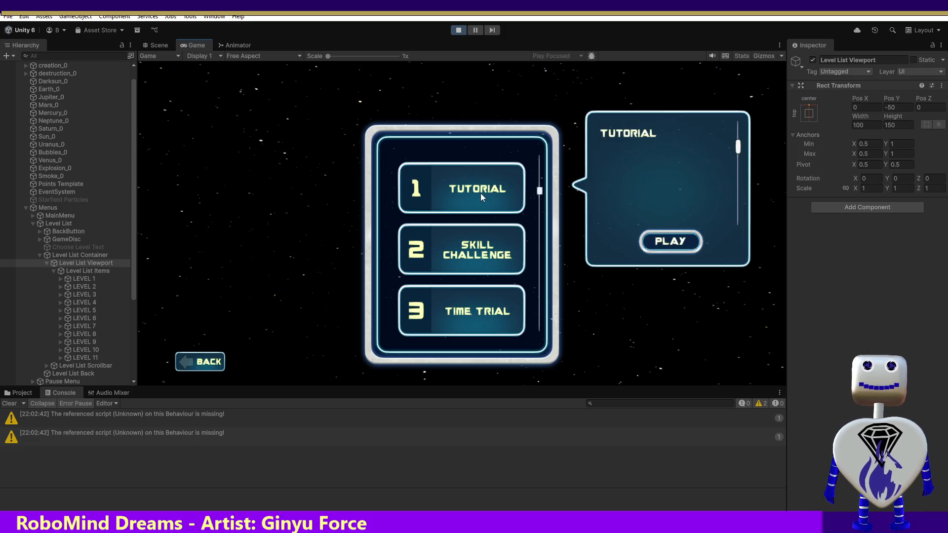
{"action": "left_click", "coordinate": [477, 241]}
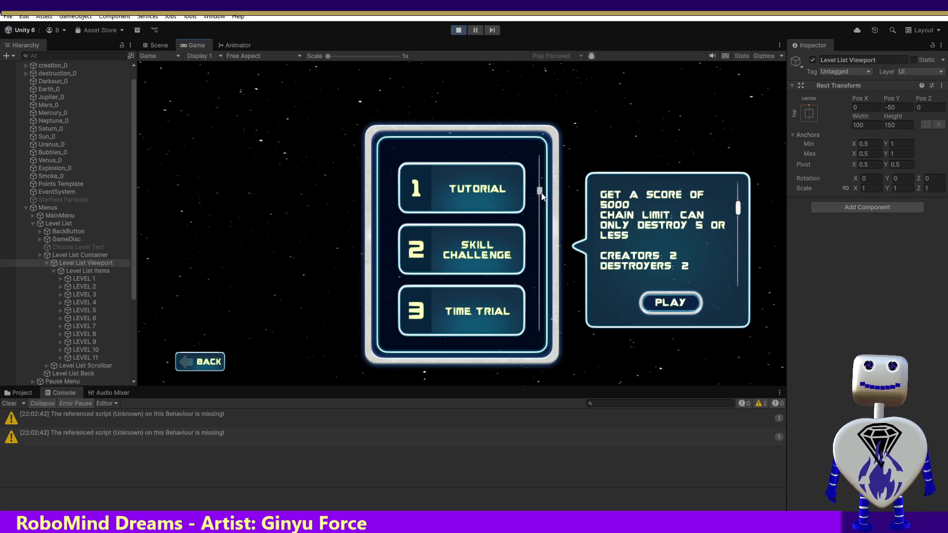
{"action": "left_click_drag", "start_coordinate": [737, 212], "coordinate": [751, 286]}
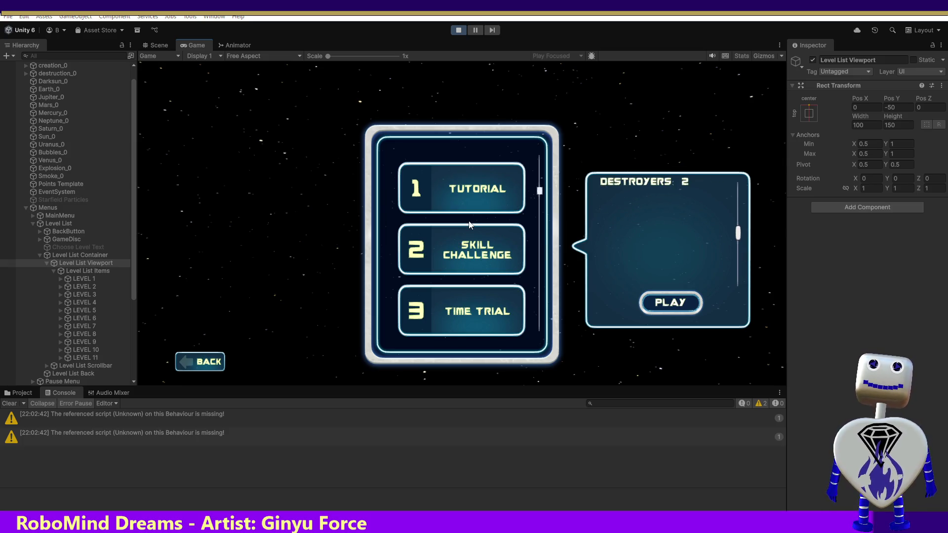
{"action": "key", "text": "alt+Tab"}
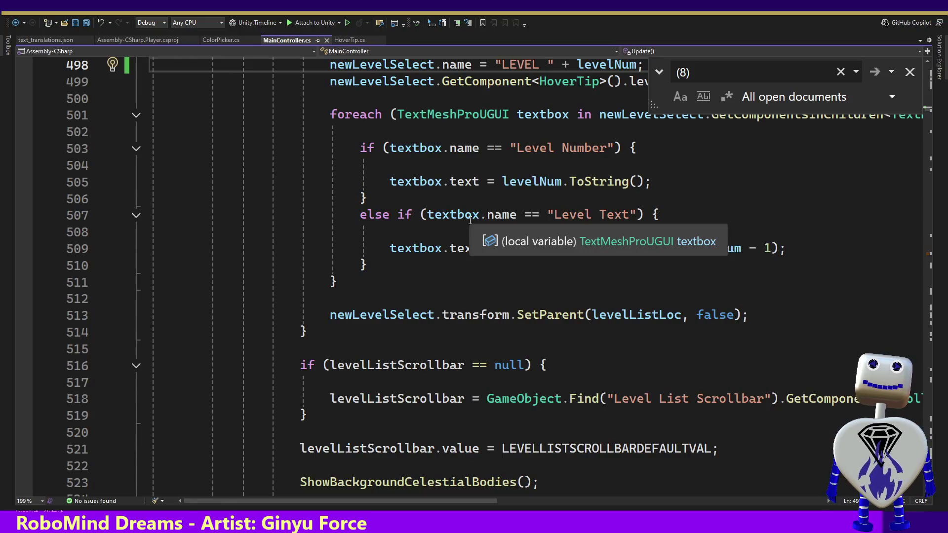
Step: Review MouseClickEvent's title and description code on lines 2211–2237, selecting 'string' on line 2225
{"action": "left_click", "coordinate": [705, 74]}
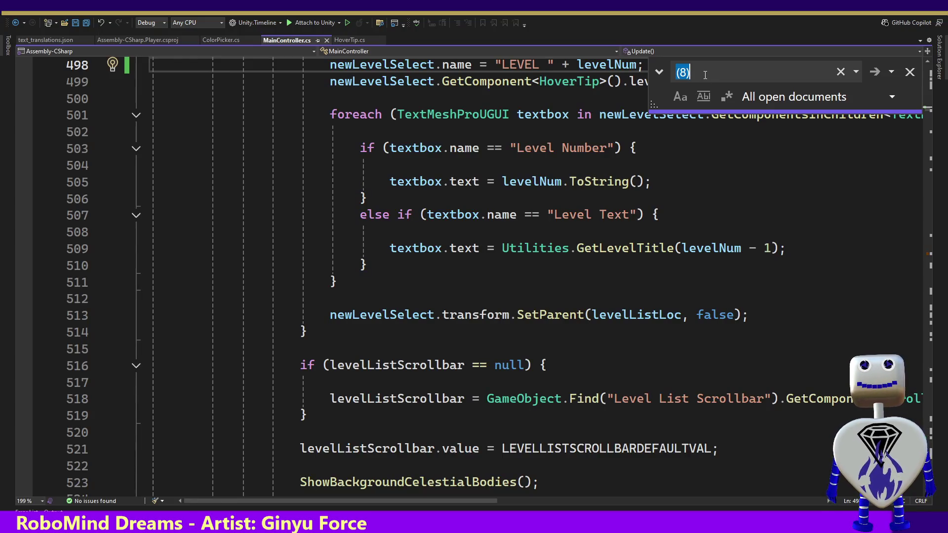
{"action": "key", "text": "Return"}
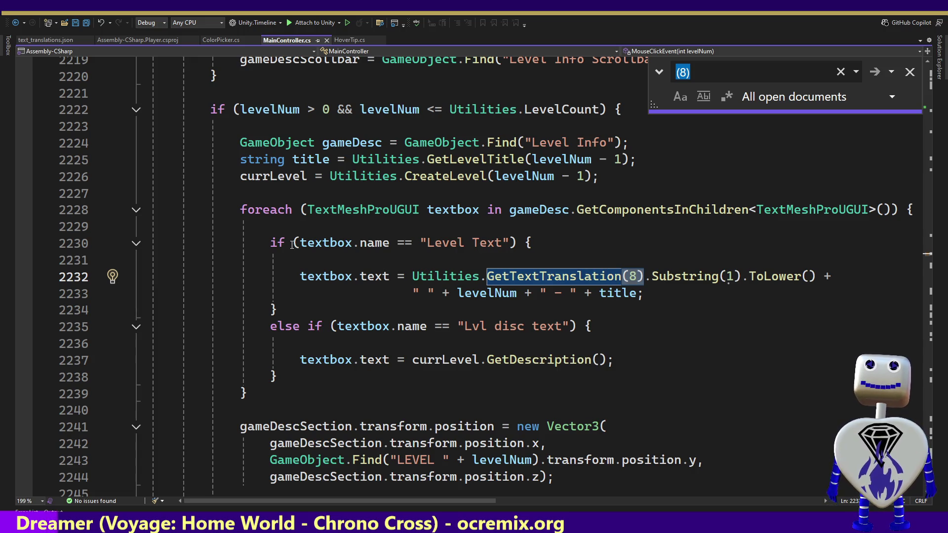
{"action": "left_click", "coordinate": [616, 221]}
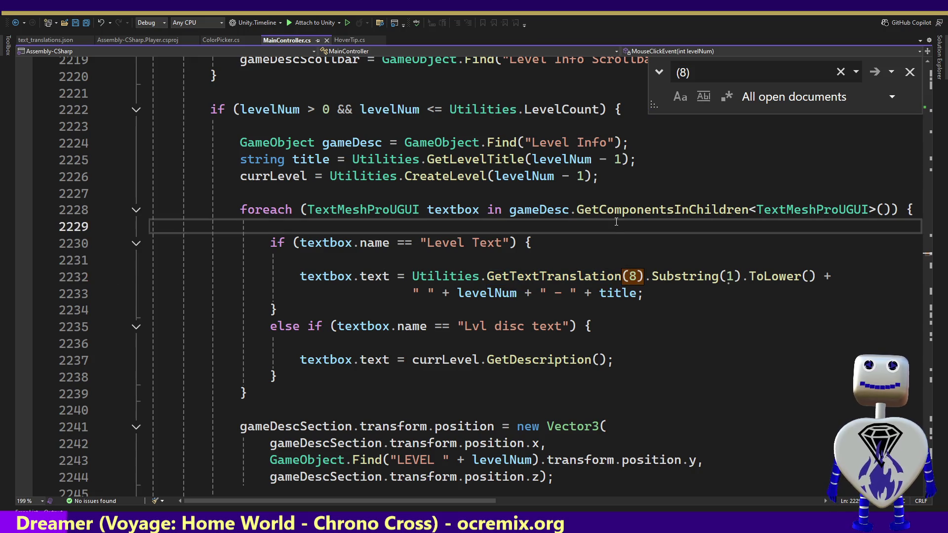
{"action": "key", "text": "Up"}
{"action": "key", "text": "Up"}
{"action": "key", "text": "Up"}
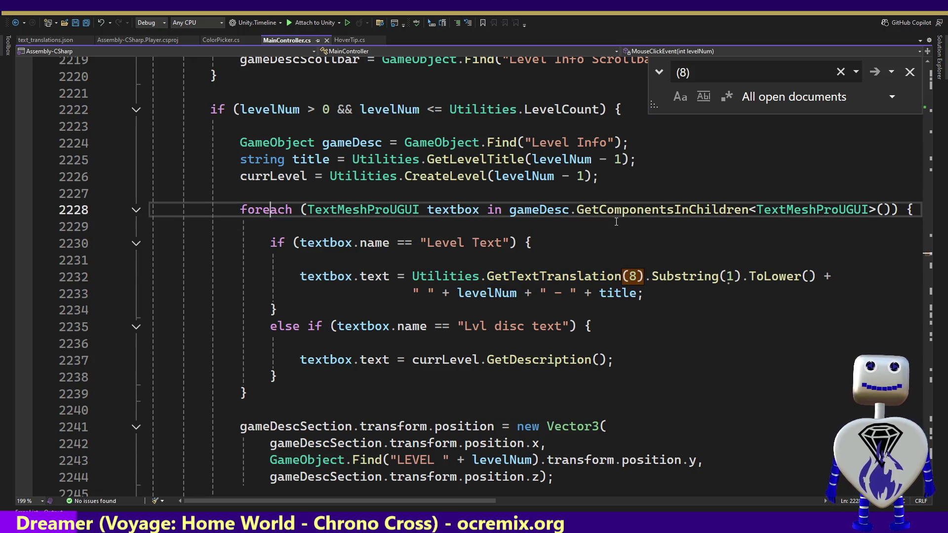
{"action": "key", "text": "Up"}
{"action": "key", "text": "Up"}
{"action": "key", "text": "Up"}
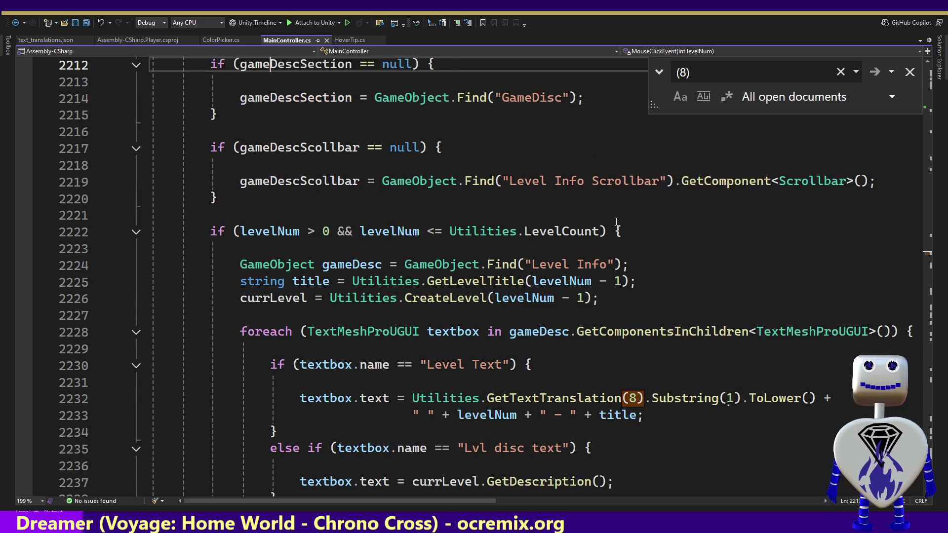
{"action": "key", "text": "Down"}
{"action": "key", "text": "Down"}
{"action": "key", "text": "Down"}
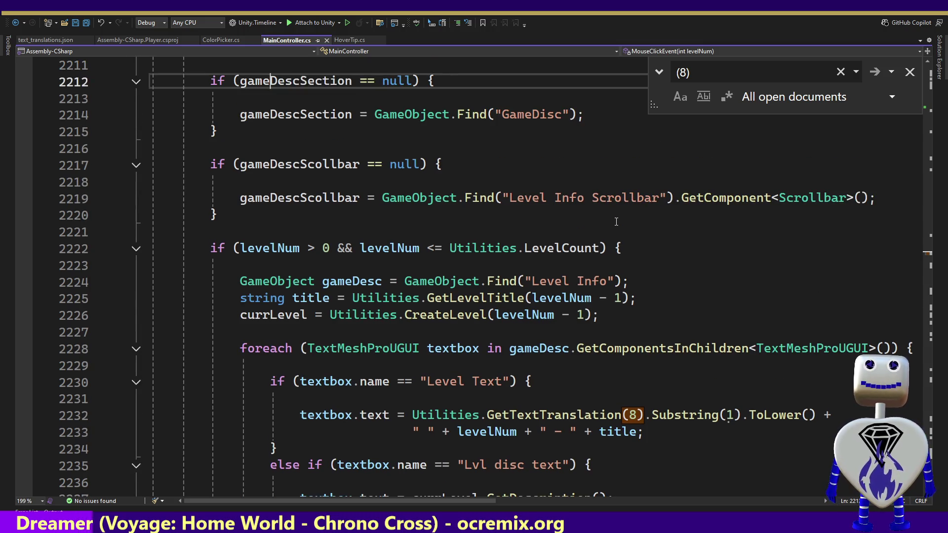
{"action": "key", "text": "ctrl+w"}
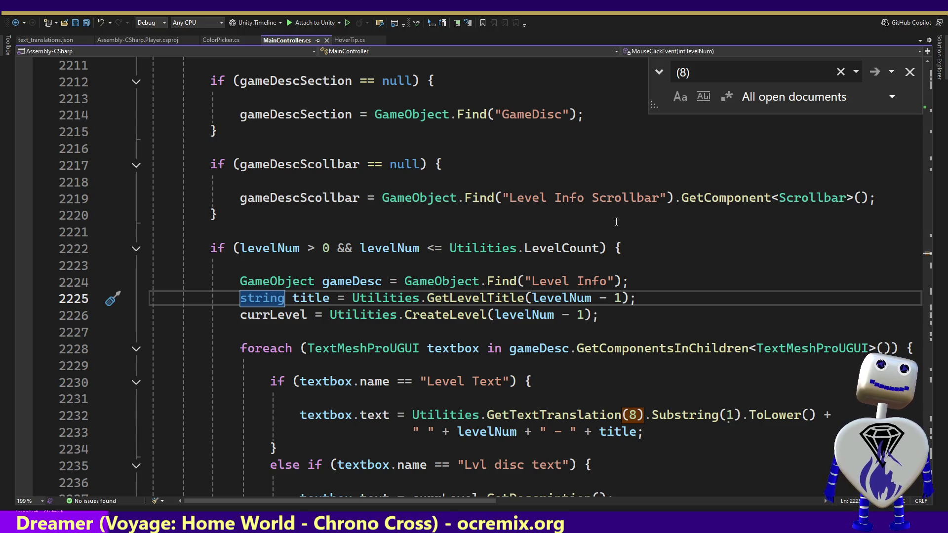
{"action": "key", "text": "alt+Tab"}
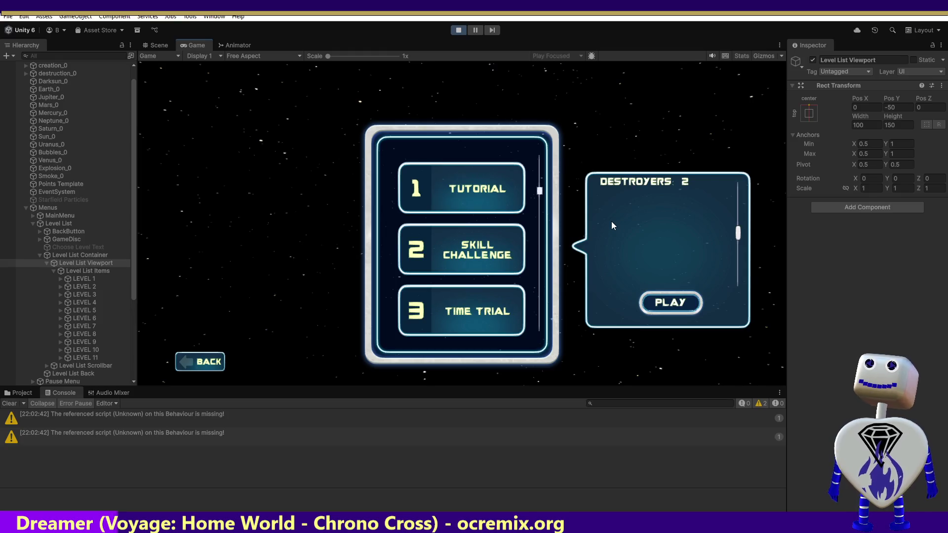
Step: Inspect LEVEL 1's Level Text object and show Skill Challenge's description in the info bubble
{"action": "left_click", "coordinate": [60, 279]}
{"action": "left_click", "coordinate": [86, 303]}
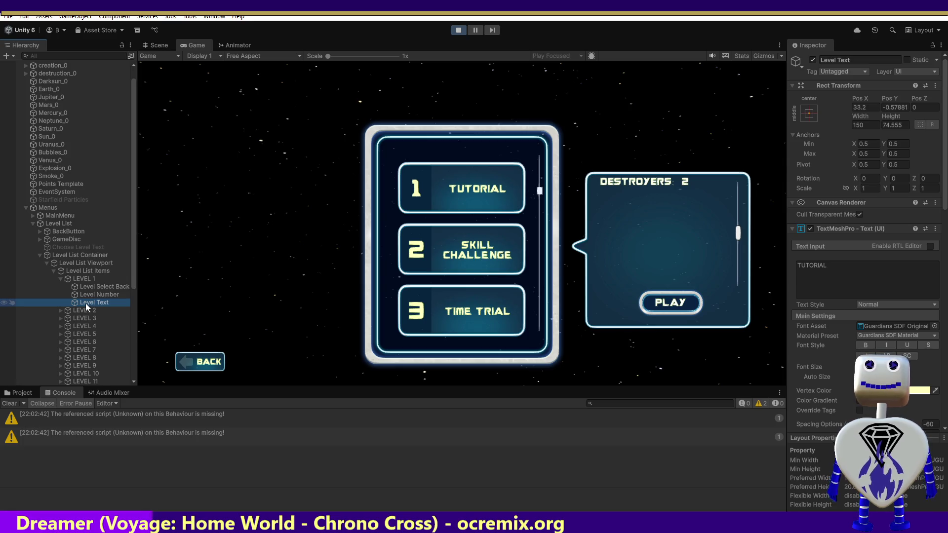
{"action": "left_click", "coordinate": [489, 255]}
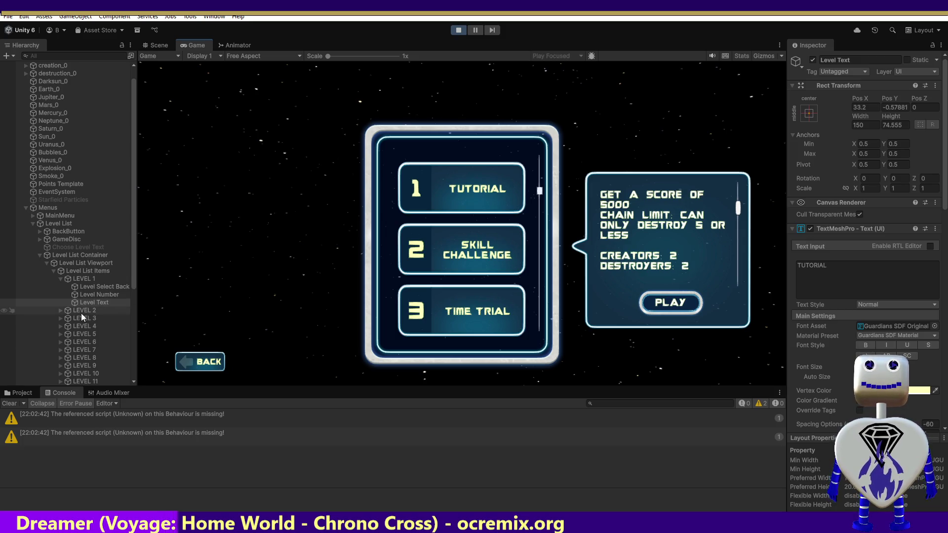
Step: Inspect LEVEL 2's Level Text, Level Number and Level Select Back objects, seeing 'SKILL CHALLENGE' text
{"action": "left_click", "coordinate": [61, 310]}
{"action": "left_click", "coordinate": [87, 335]}
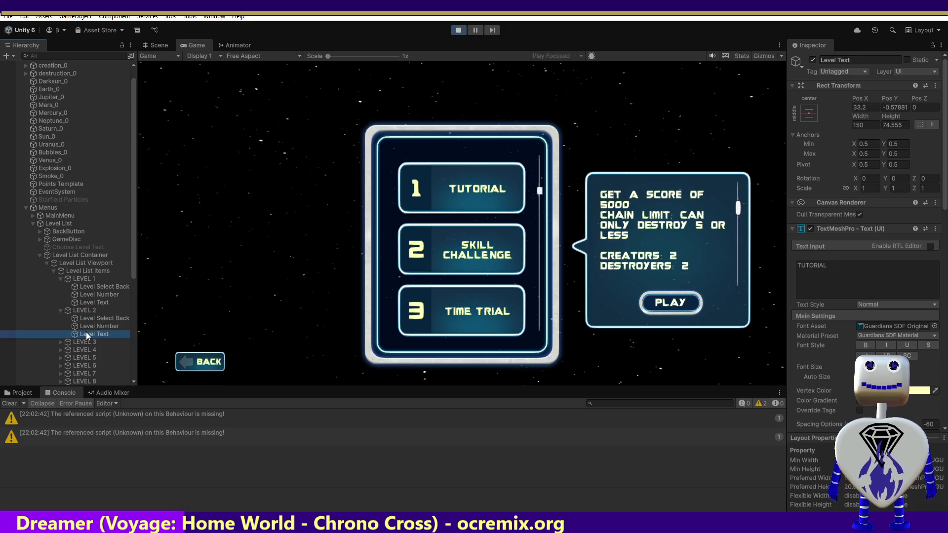
{"action": "left_click", "coordinate": [94, 326]}
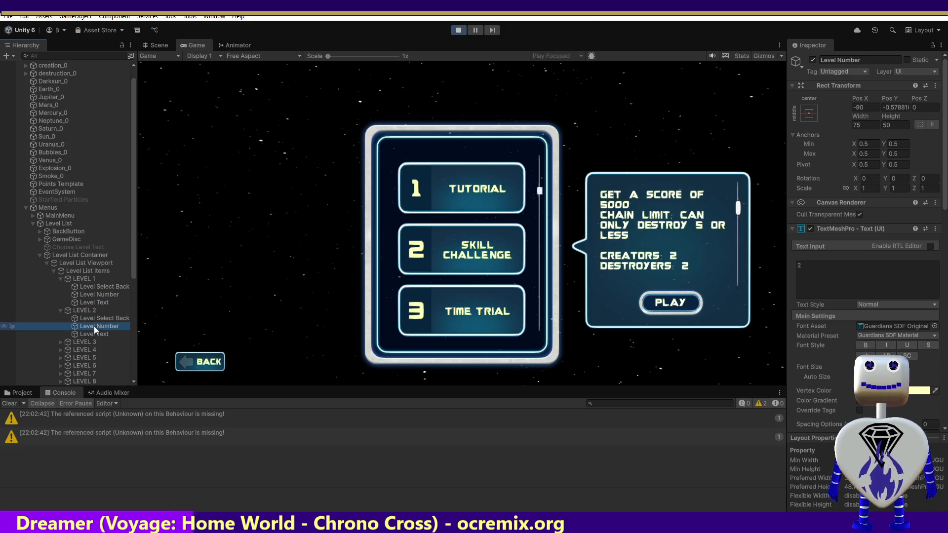
{"action": "left_click", "coordinate": [95, 320]}
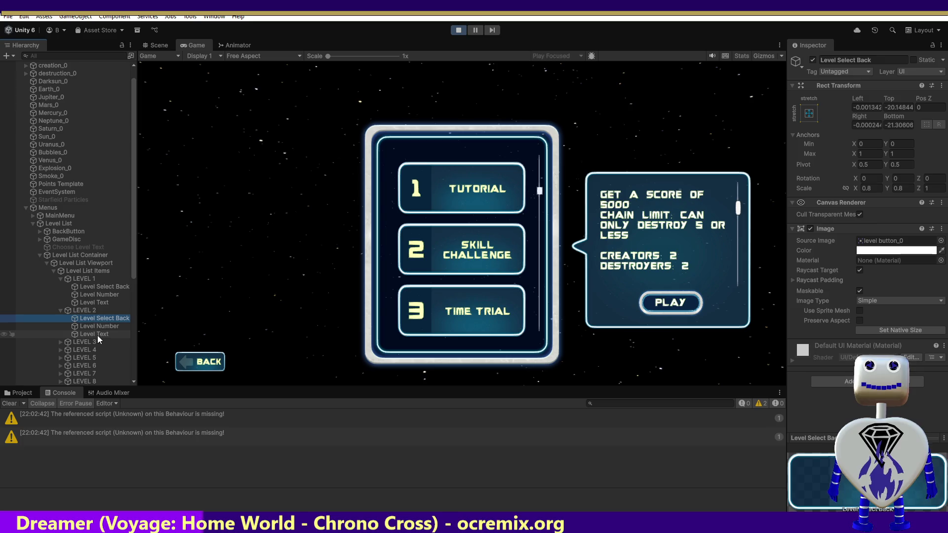
{"action": "left_click", "coordinate": [97, 336]}
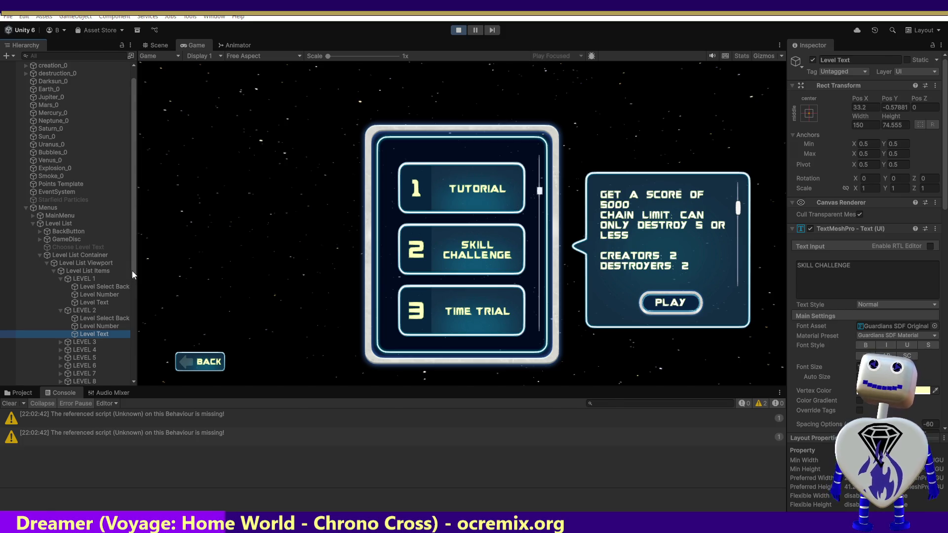
{"action": "key", "text": "alt+Tab"}
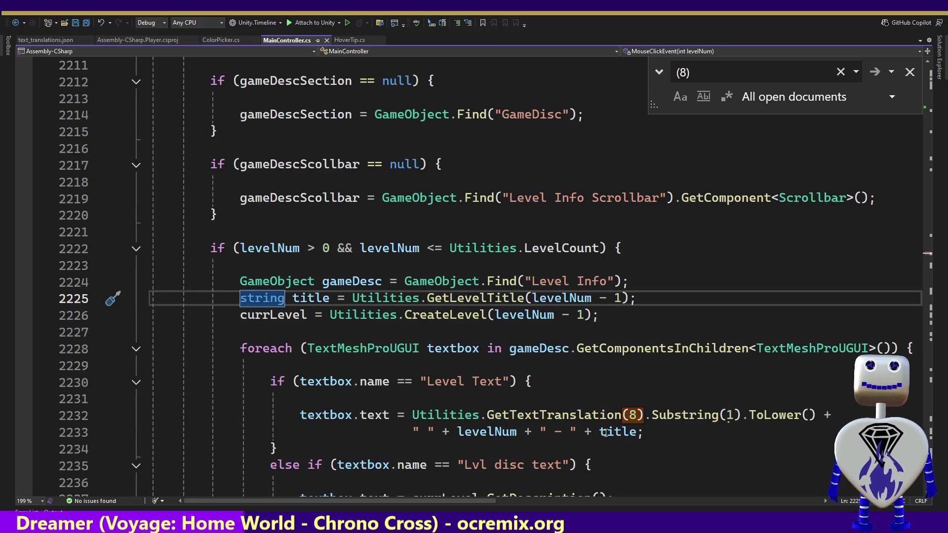
Step: Add a breakpoint on line 2232's Level Text assignment in MouseClickEvent
{"action": "left_click", "coordinate": [589, 387]}
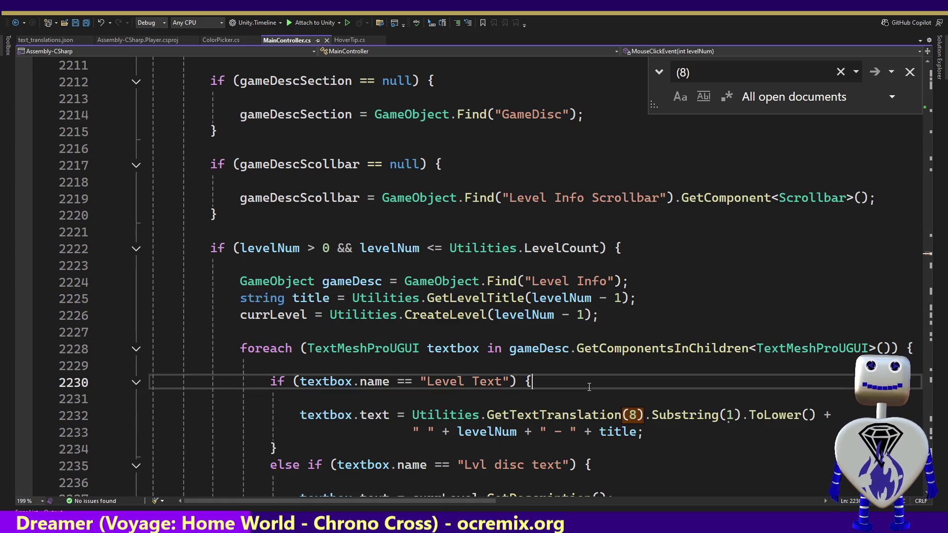
{"action": "key", "text": "Up"}
{"action": "key", "text": "Up"}
{"action": "key", "text": "Up"}
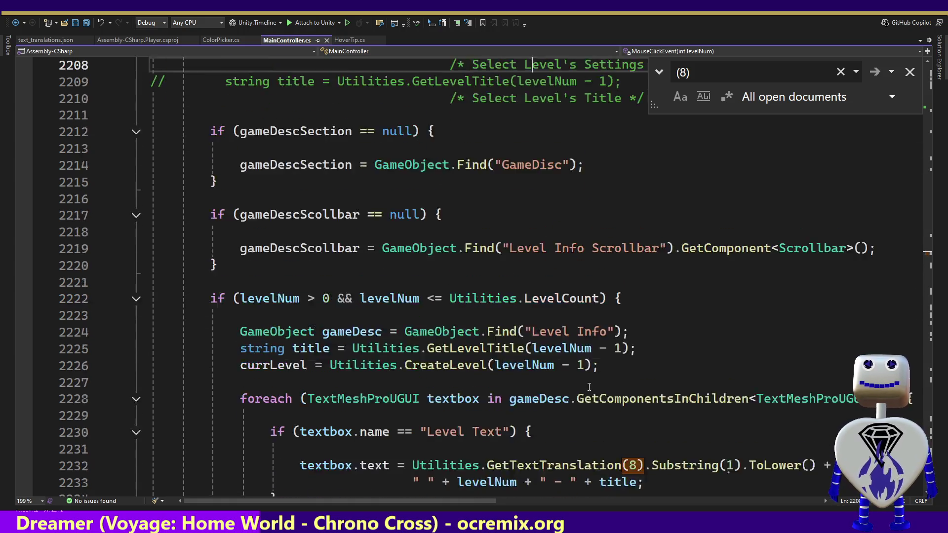
{"action": "key", "text": "Down"}
{"action": "key", "text": "Down"}
{"action": "key", "text": "Down"}
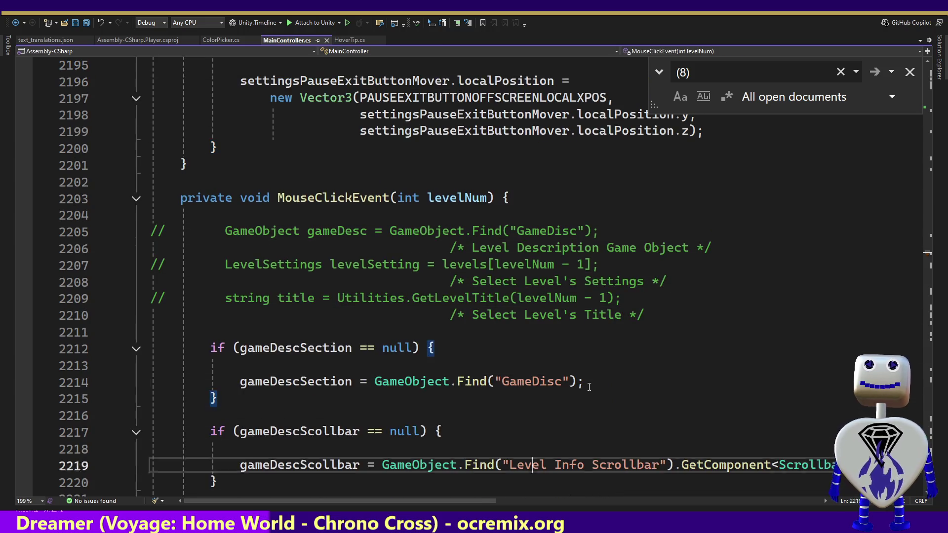
{"action": "key", "text": "Down"}
{"action": "key", "text": "Down"}
{"action": "key", "text": "Down"}
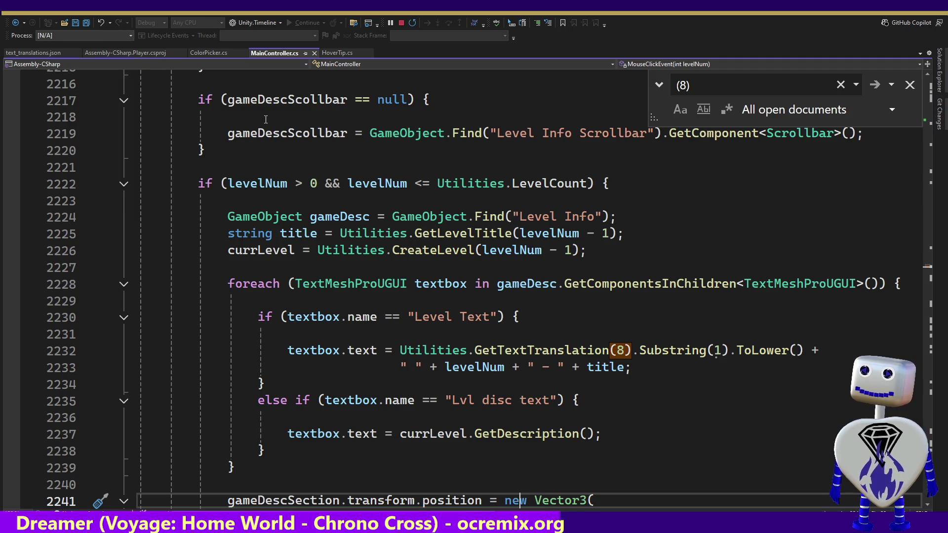
{"action": "mouse_move", "coordinate": [236, 139]}
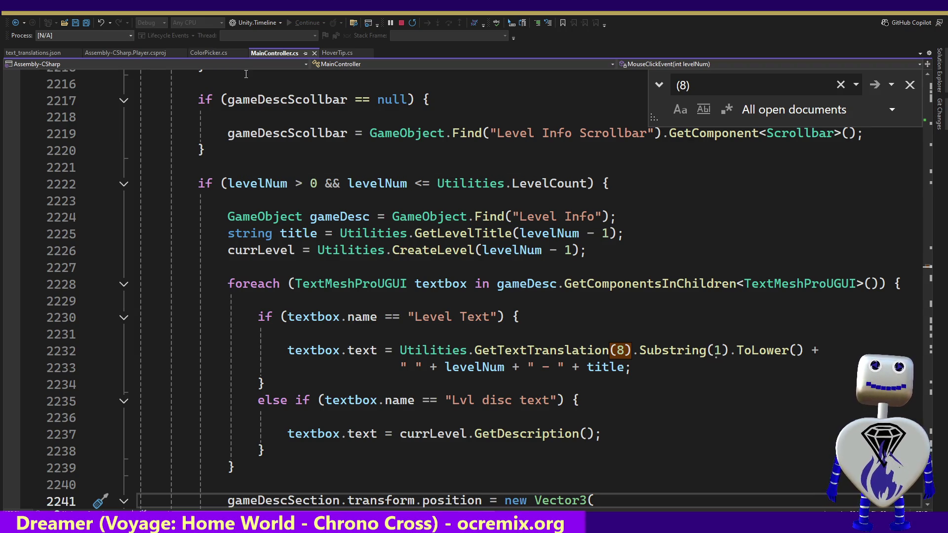
{"action": "left_click", "coordinate": [13, 351]}
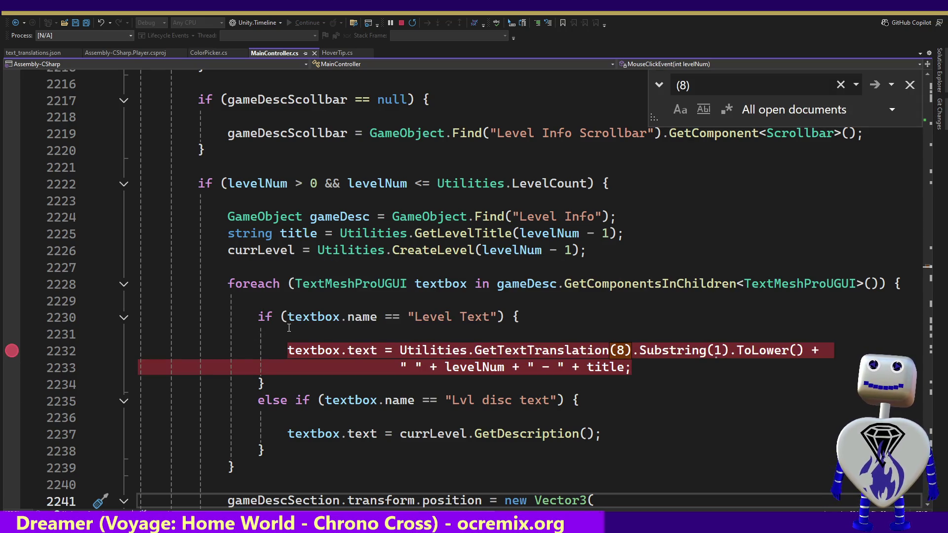
{"action": "key", "text": "alt+Tab"}
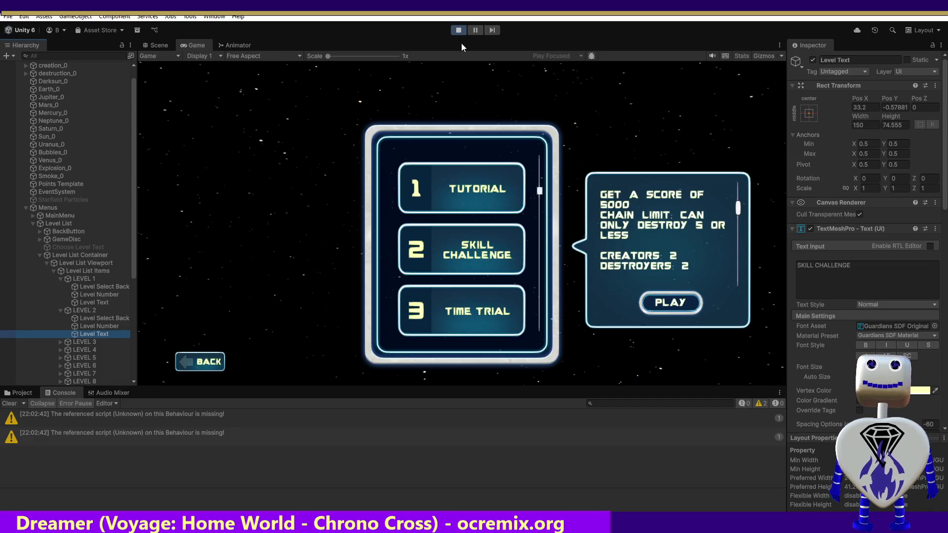
Step: Restart the game and view the info bubbles for Skill Challenge, Time Trial and level 8
{"action": "left_click", "coordinate": [459, 30]}
{"action": "left_click", "coordinate": [458, 30]}
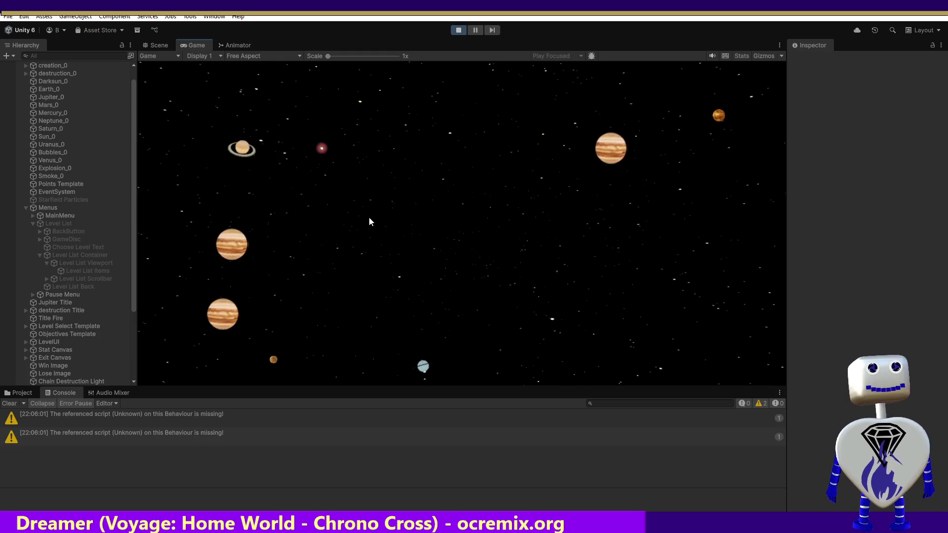
{"action": "left_click", "coordinate": [466, 194]}
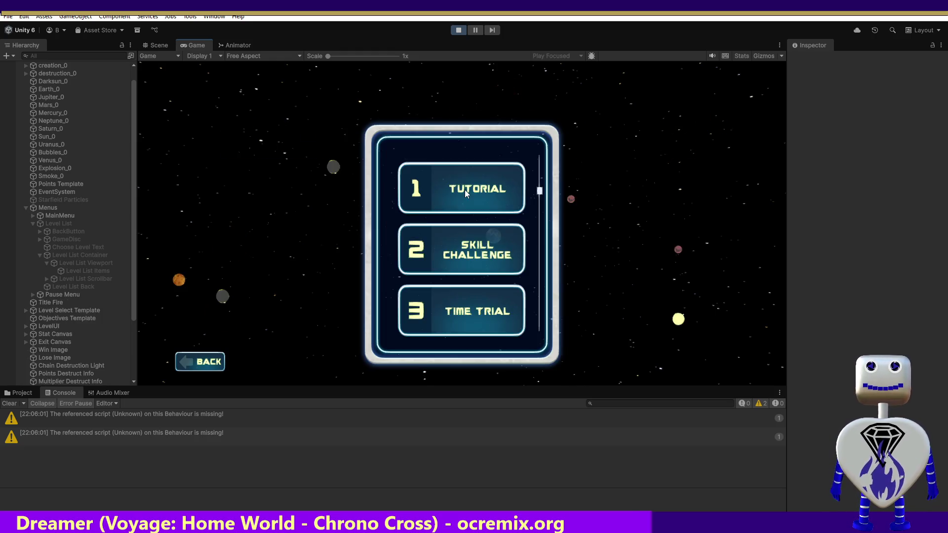
{"action": "left_click", "coordinate": [474, 259]}
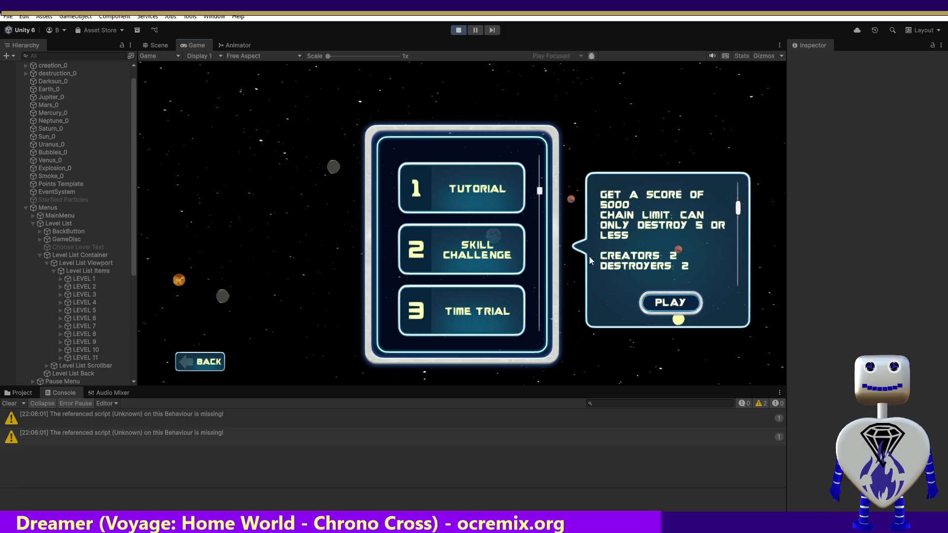
{"action": "scroll", "coordinate": [735, 247], "scroll_direction": "up", "scroll_amount": 3}
{"action": "left_click", "coordinate": [501, 257]}
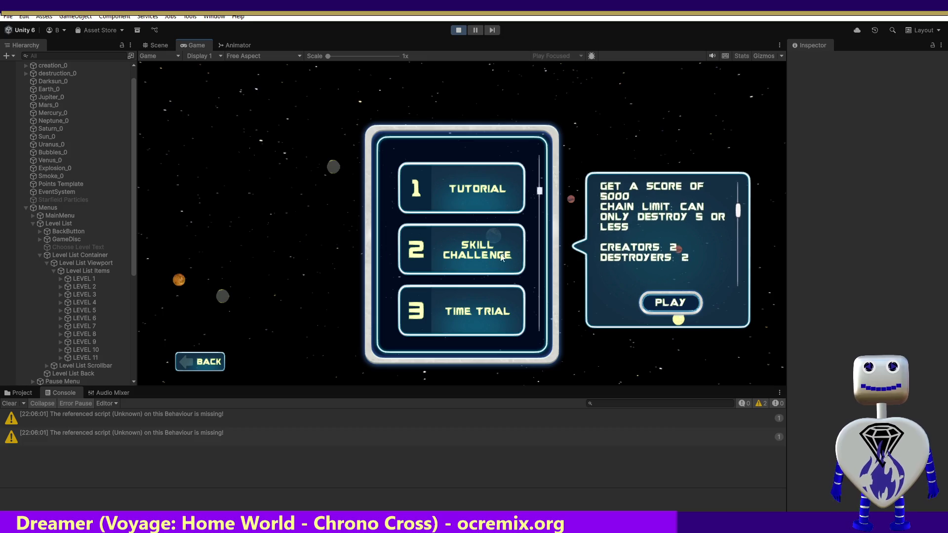
{"action": "left_click", "coordinate": [468, 292]}
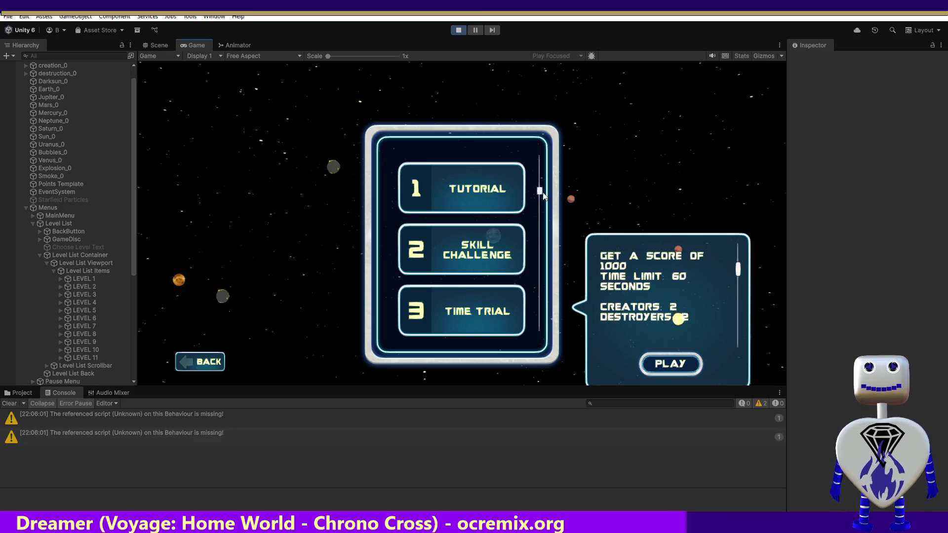
{"action": "left_click_drag", "start_coordinate": [543, 196], "coordinate": [541, 267]}
{"action": "left_click", "coordinate": [497, 269]}
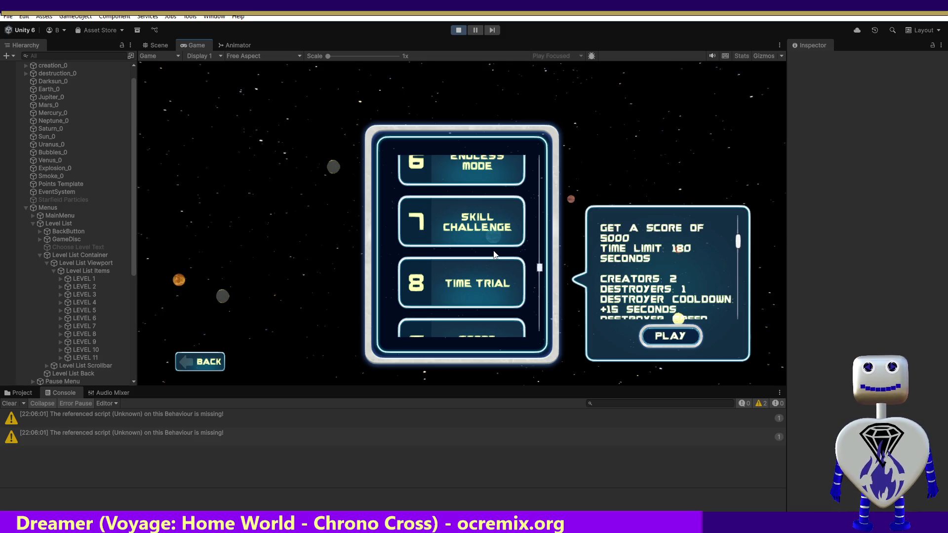
{"action": "key", "text": "alt+Tab"}
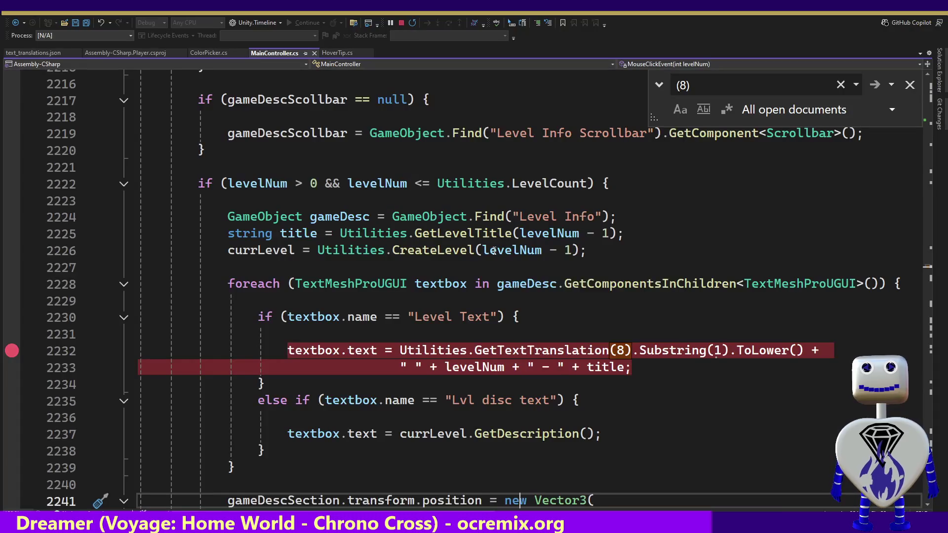
Step: Break on the Level Text name check via level 8 Time Trial and read textbox.name as 'Lvl text'
{"action": "left_click", "coordinate": [11, 324]}
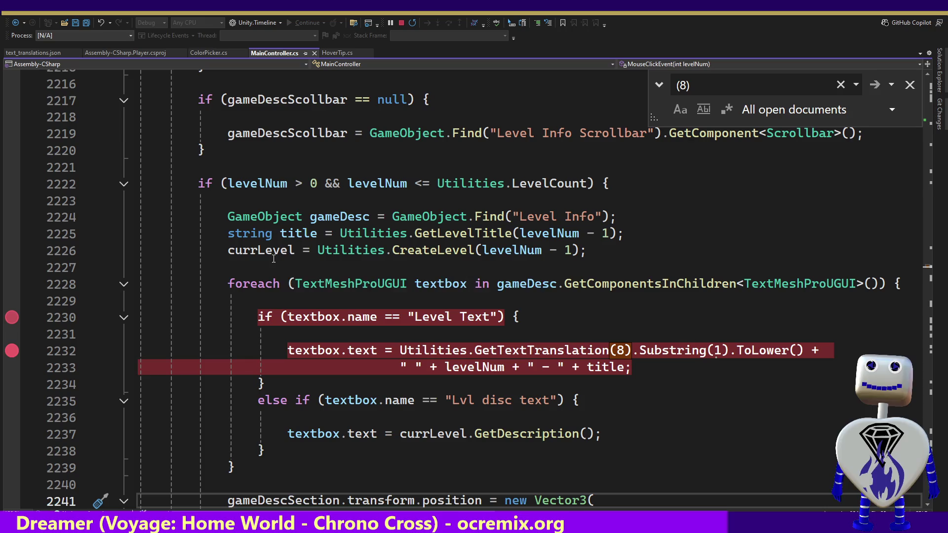
{"action": "key", "text": "alt+Tab"}
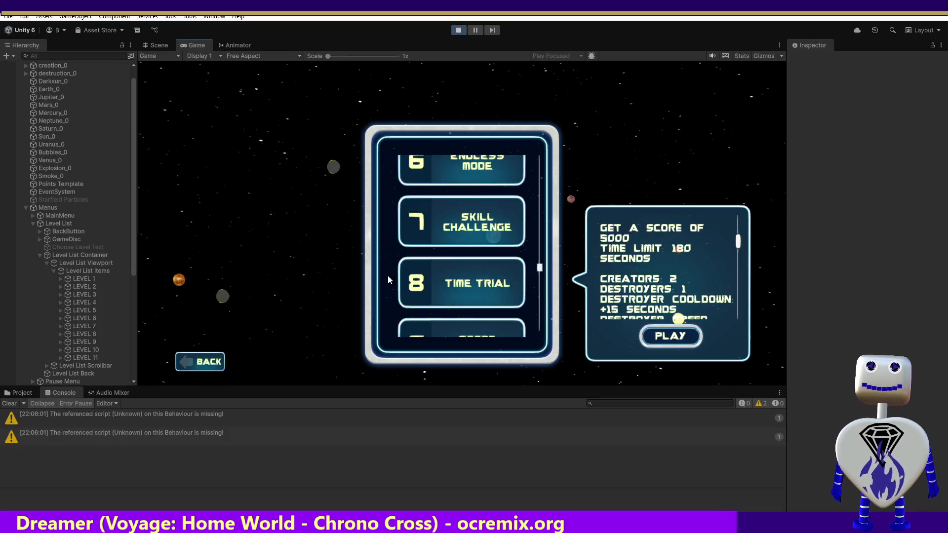
{"action": "left_click", "coordinate": [387, 275]}
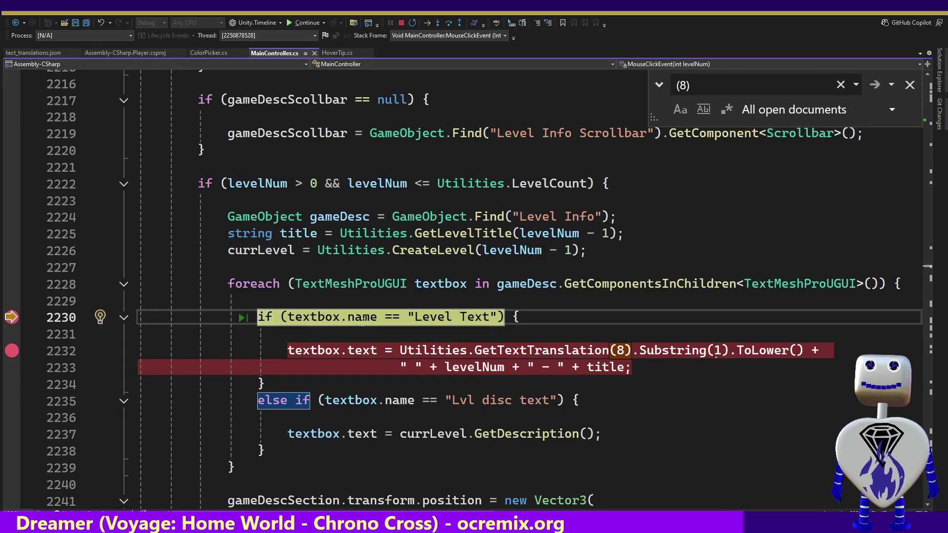
{"action": "mouse_move", "coordinate": [373, 317]}
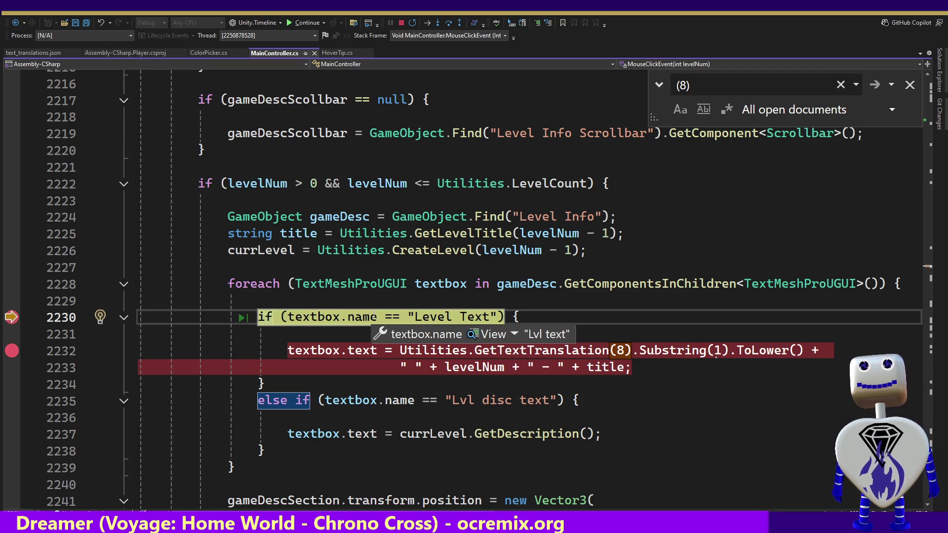
{"action": "mouse_move", "coordinate": [439, 317]}
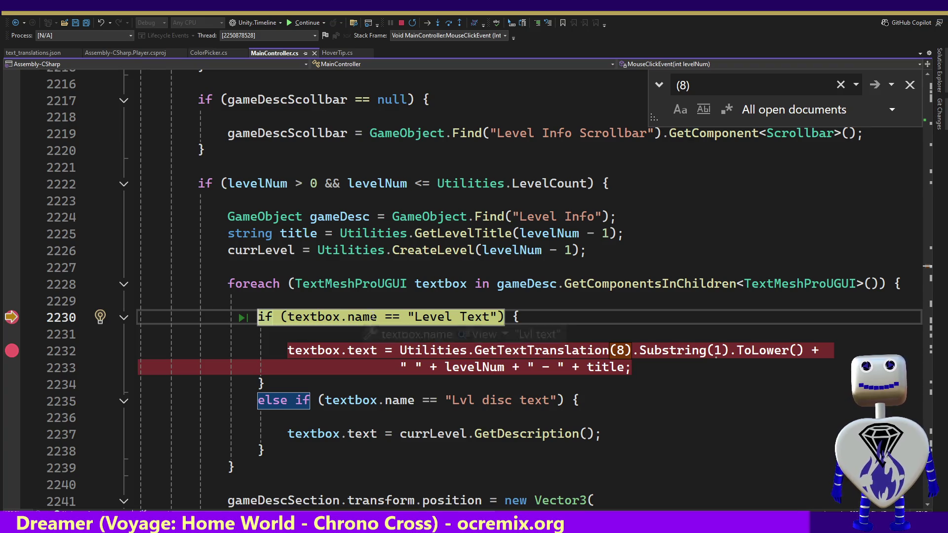
{"action": "mouse_move", "coordinate": [321, 317]}
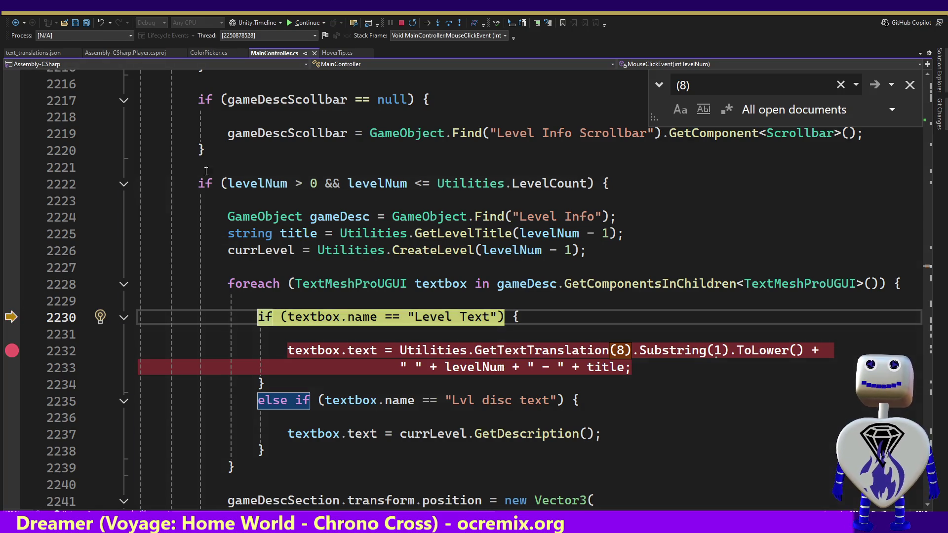
Step: Step over the description-text check twice and resume the game
{"action": "left_click", "coordinate": [450, 22]}
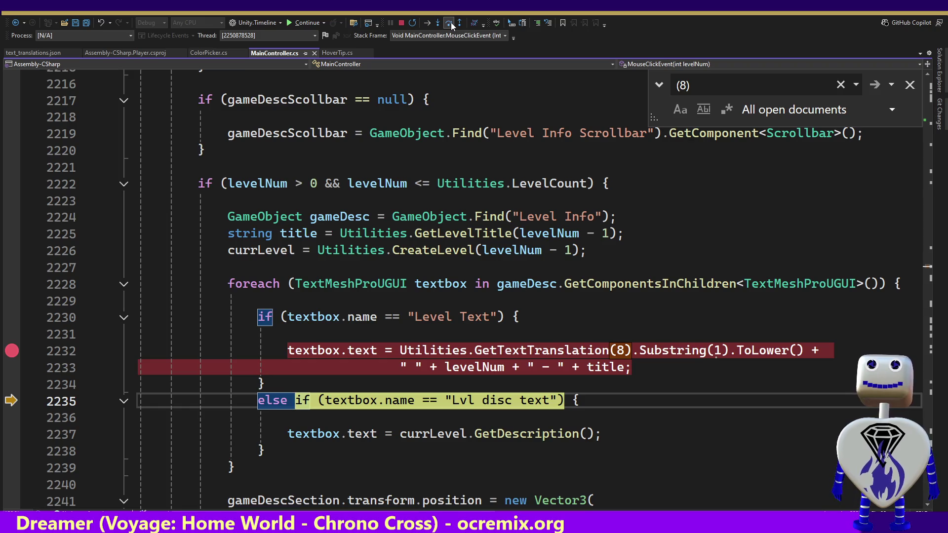
{"action": "left_click", "coordinate": [449, 22]}
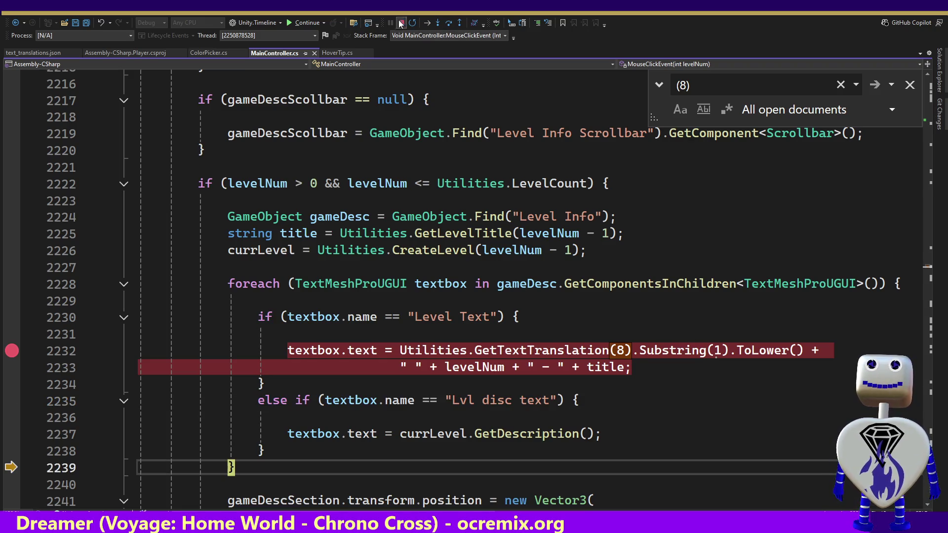
{"action": "left_click", "coordinate": [298, 25]}
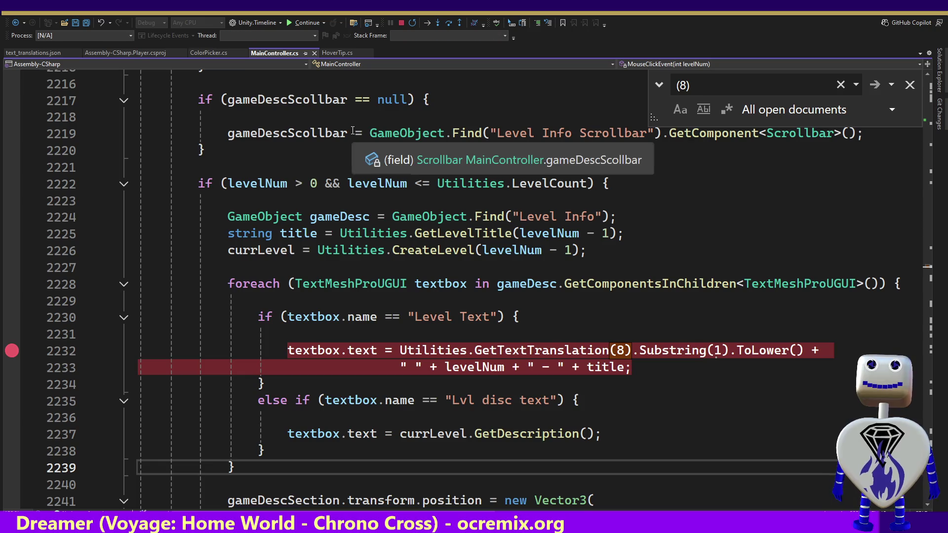
{"action": "key", "text": "alt+Tab"}
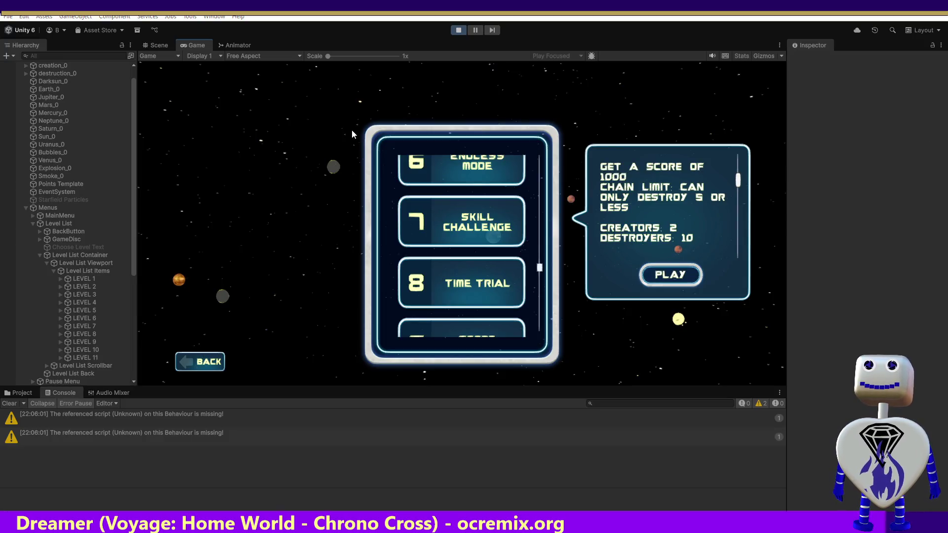
Step: Search the Hierarchy for 'lvl' and inspect the Lvl text object, then clear the search
{"action": "left_click", "coordinate": [60, 279]}
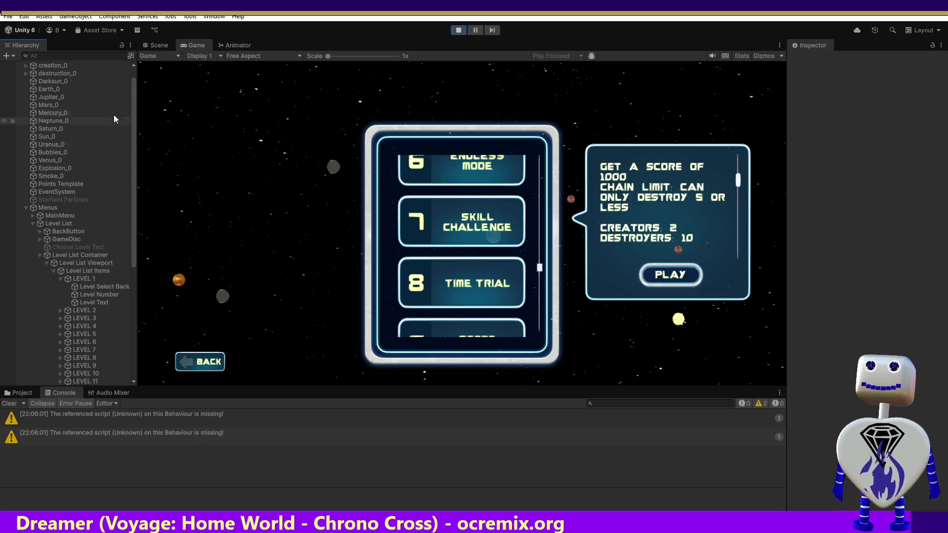
{"action": "left_click", "coordinate": [73, 58]}
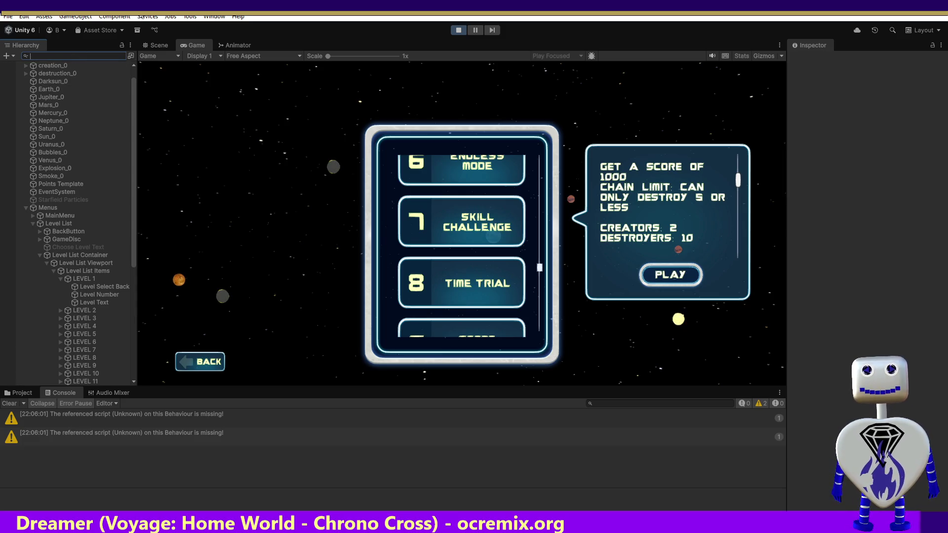
{"action": "type", "text": "lvl"}
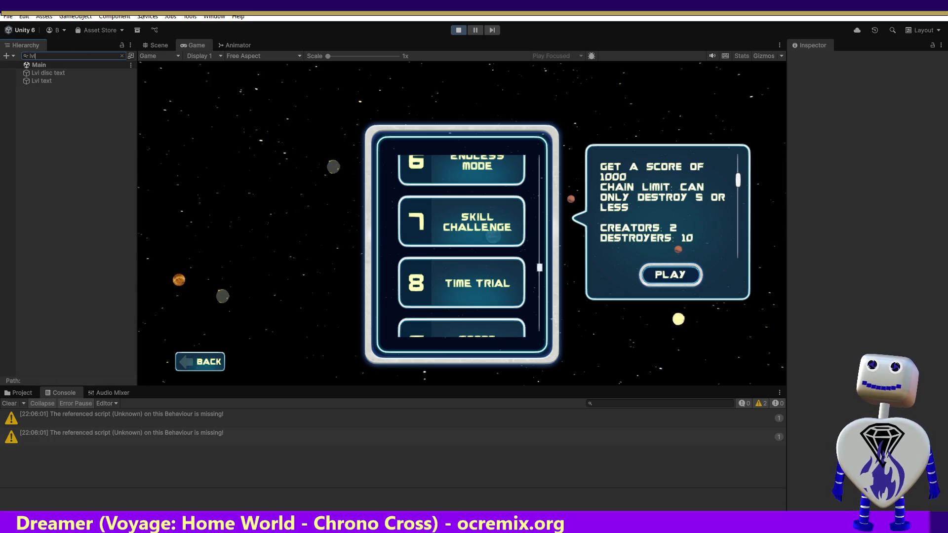
{"action": "left_click", "coordinate": [64, 84]}
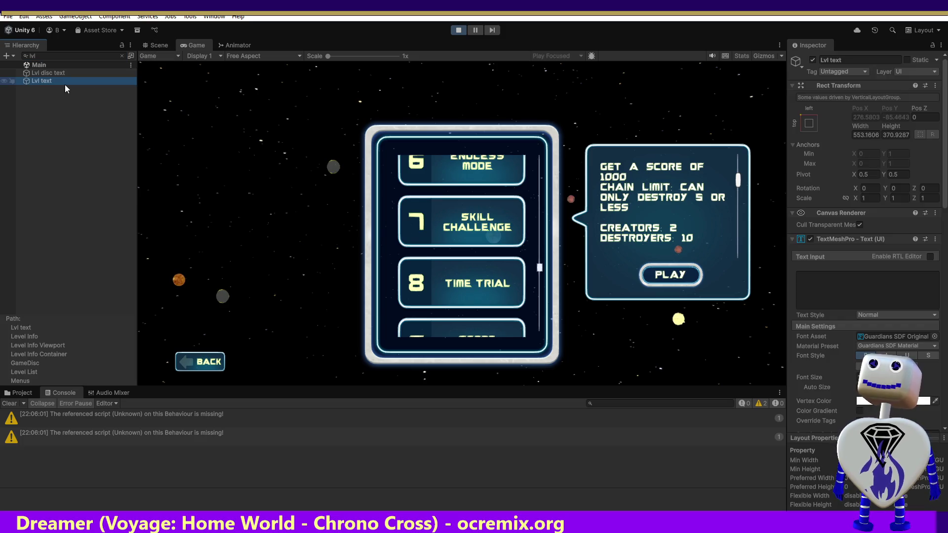
{"action": "left_click", "coordinate": [121, 56]}
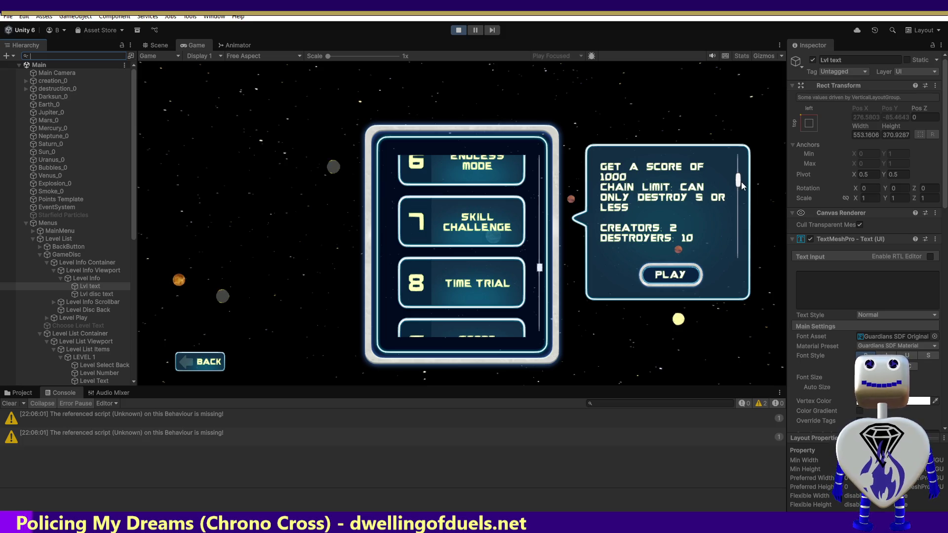
{"action": "scroll", "coordinate": [740, 173], "scroll_direction": "up", "scroll_amount": 5}
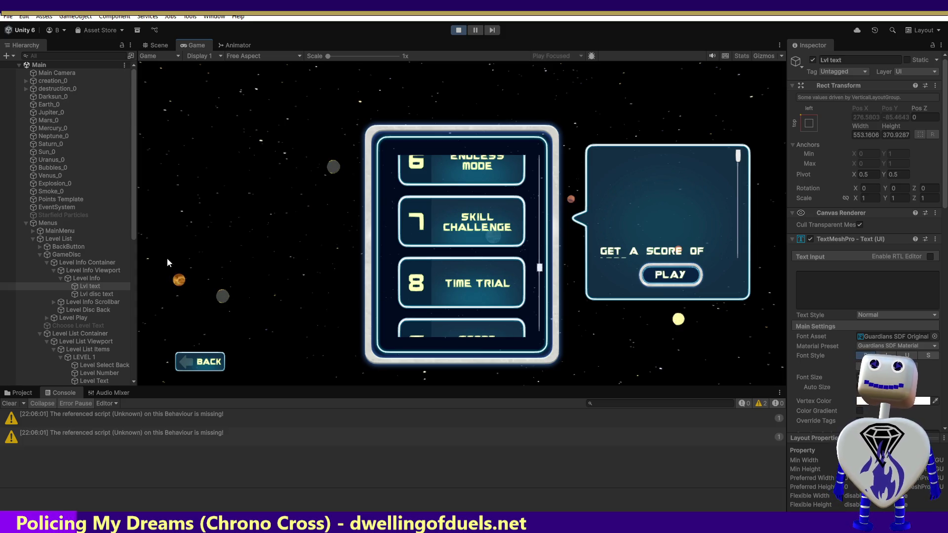
Step: Stop the game and inspect the Lvl disc text object, selecting its name for copying
{"action": "left_click", "coordinate": [451, 32]}
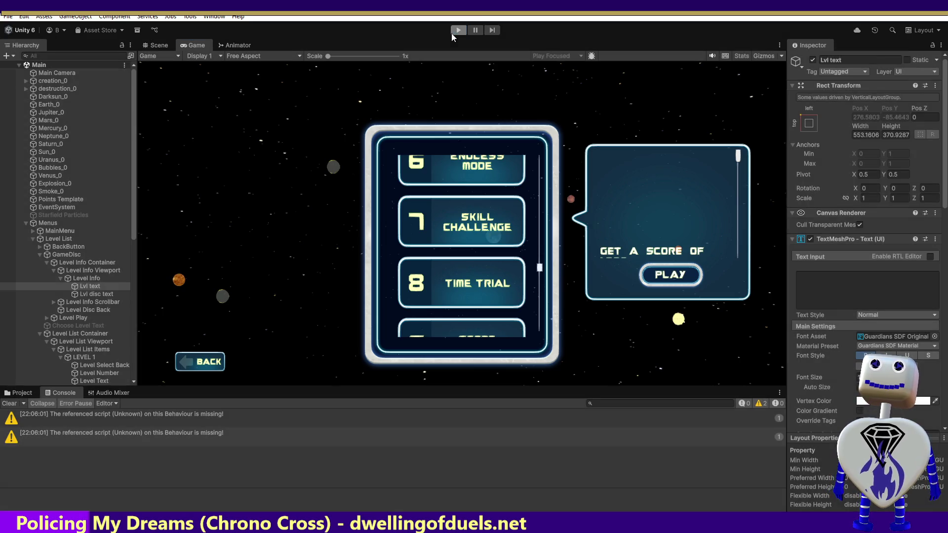
{"action": "left_click", "coordinate": [85, 296]}
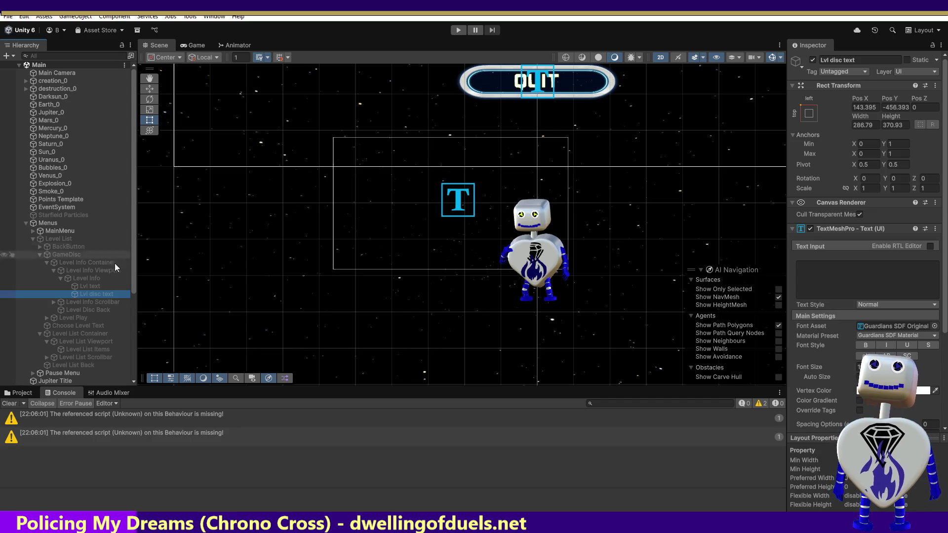
{"action": "double_click", "coordinate": [95, 294]}
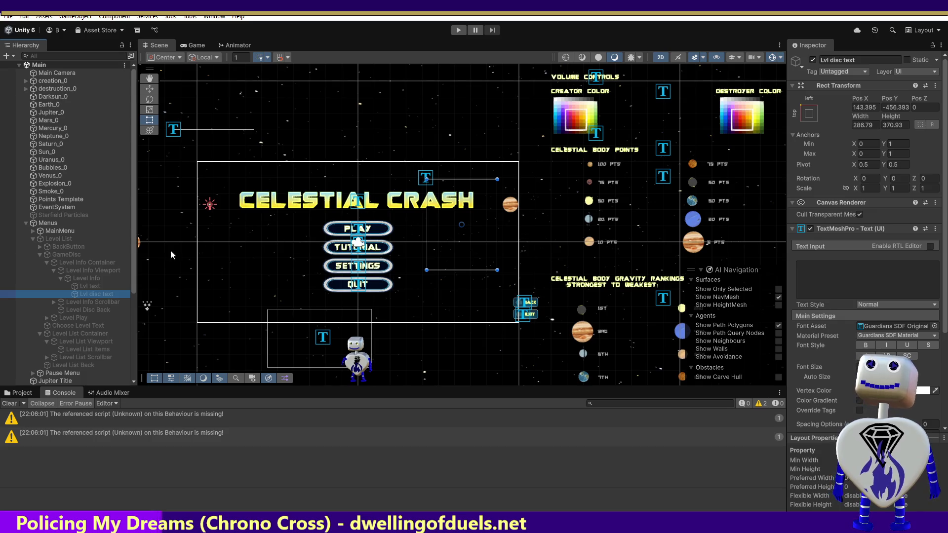
{"action": "left_click", "coordinate": [872, 61]}
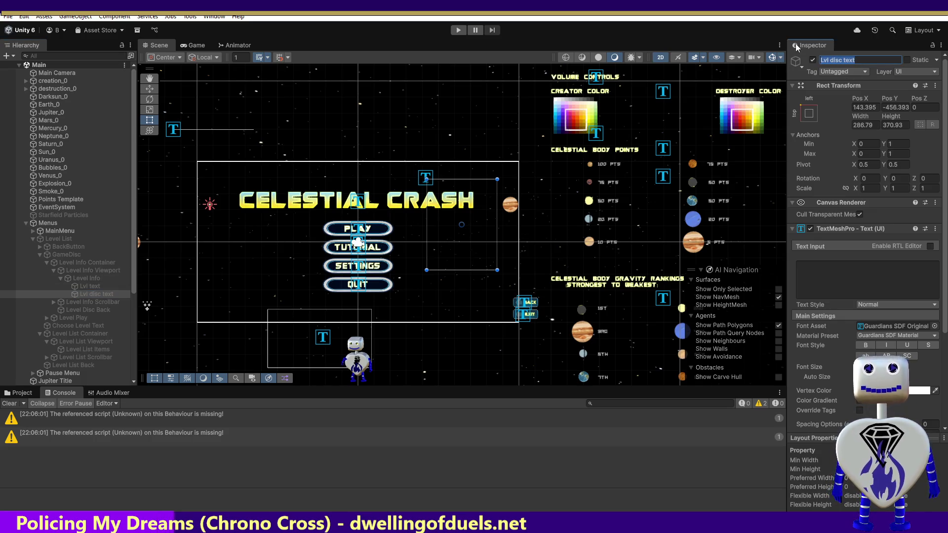
{"action": "key", "text": "alt+Tab"}
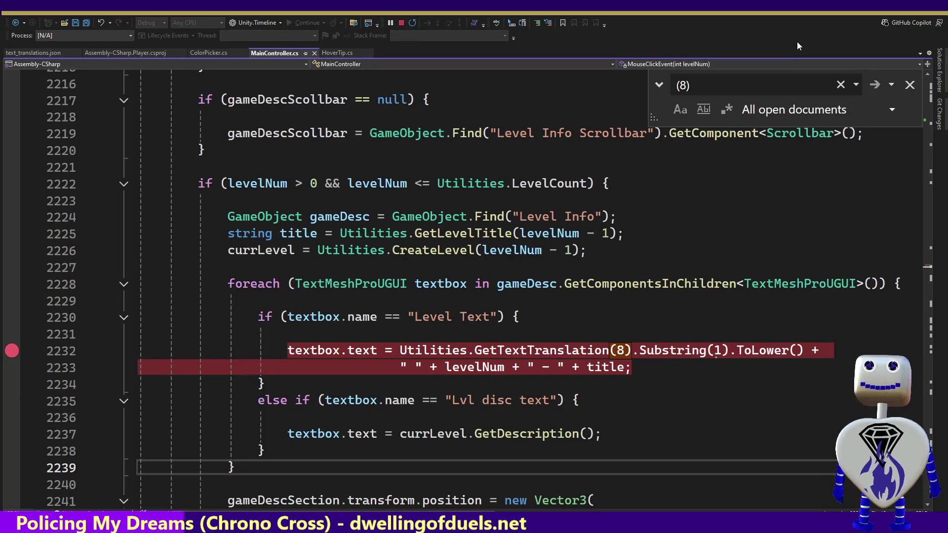
Step: Change the title check on line 2230 from 'Level' to 'Lvl text' using the word from line 2235, and save
{"action": "double_click", "coordinate": [464, 400]}
{"action": "key", "text": "ctrl+c"}
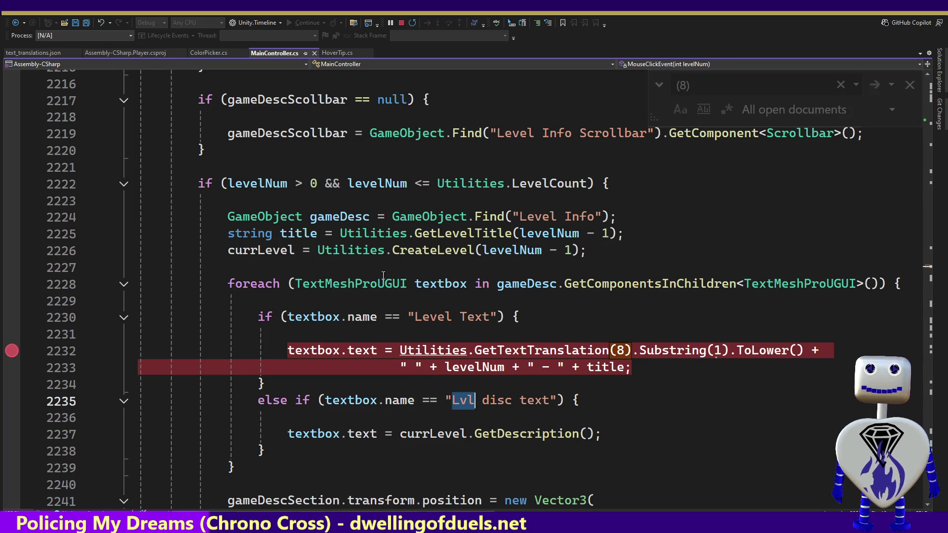
{"action": "double_click", "coordinate": [428, 317]}
{"action": "key", "text": "ctrl+v"}
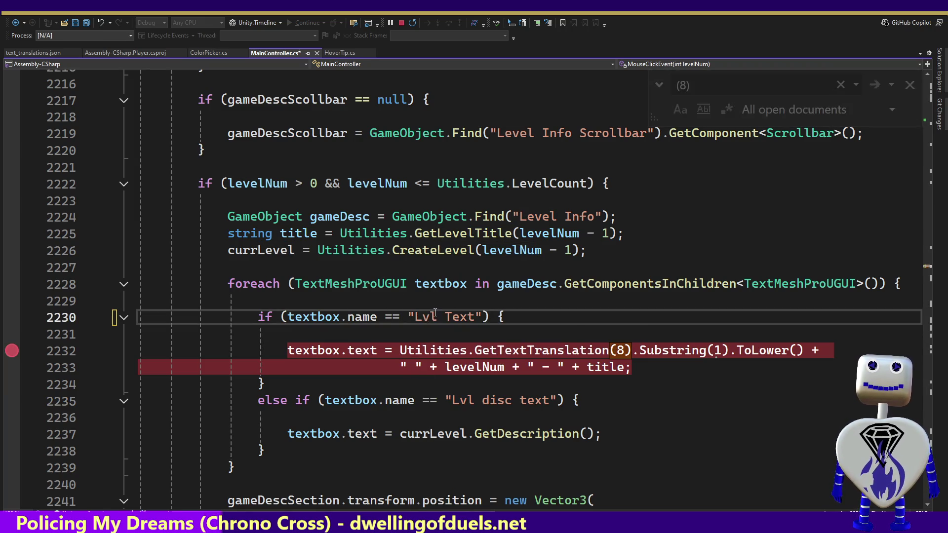
{"action": "key", "text": "ctrl+s"}
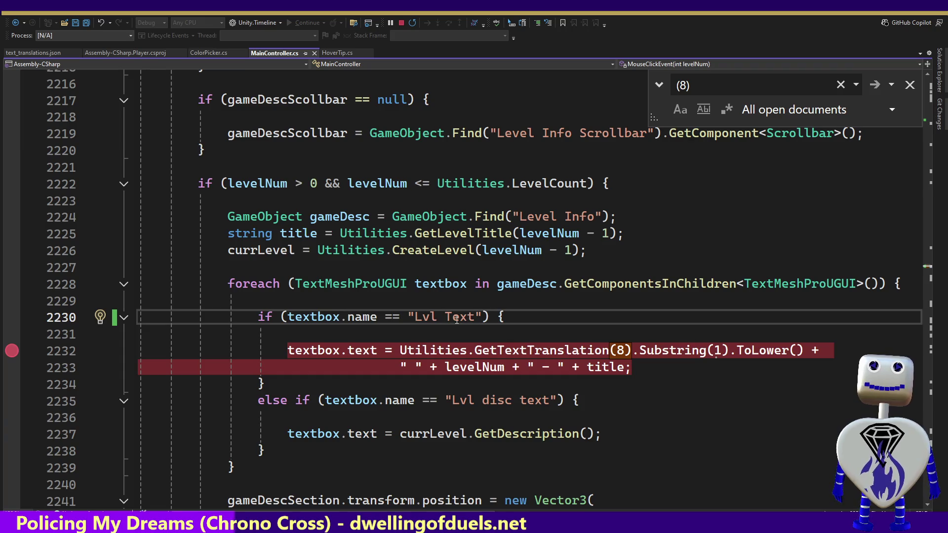
{"action": "left_click_drag", "start_coordinate": [452, 318], "coordinate": [445, 318]}
{"action": "type", "text": "t"}
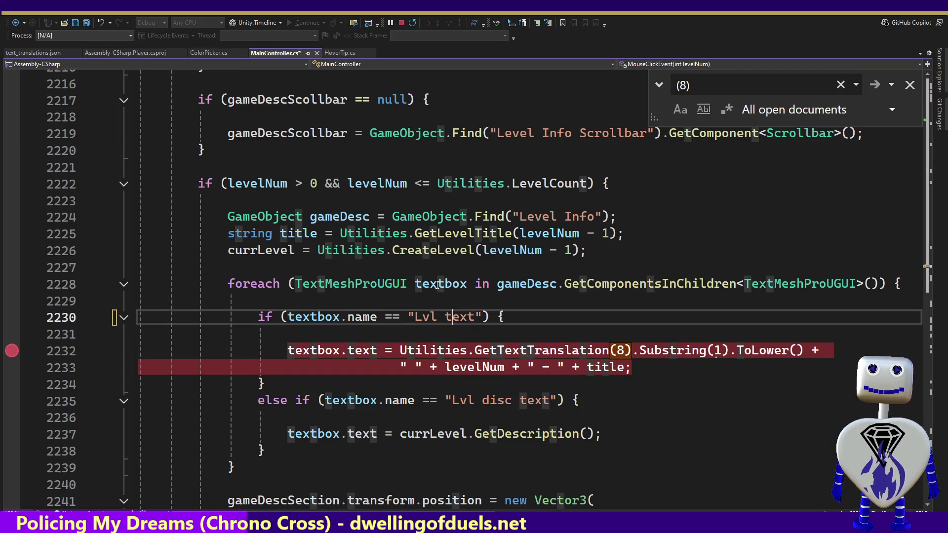
Step: Let Unity recompile, review the title expression on line 2232, and close the Find panel
{"action": "key", "text": "alt+Tab"}
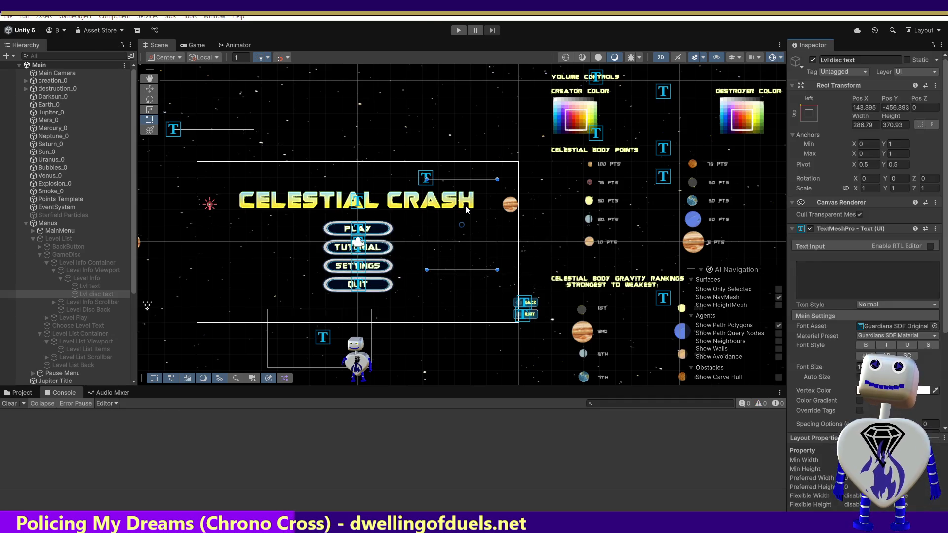
{"action": "key", "text": "alt+Tab"}
{"action": "right_click", "coordinate": [467, 205]}
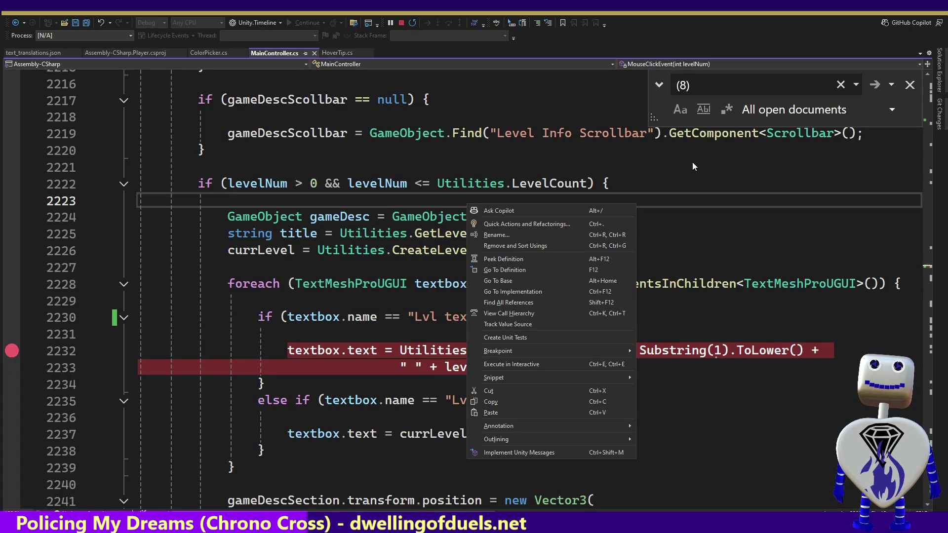
{"action": "left_click", "coordinate": [727, 236]}
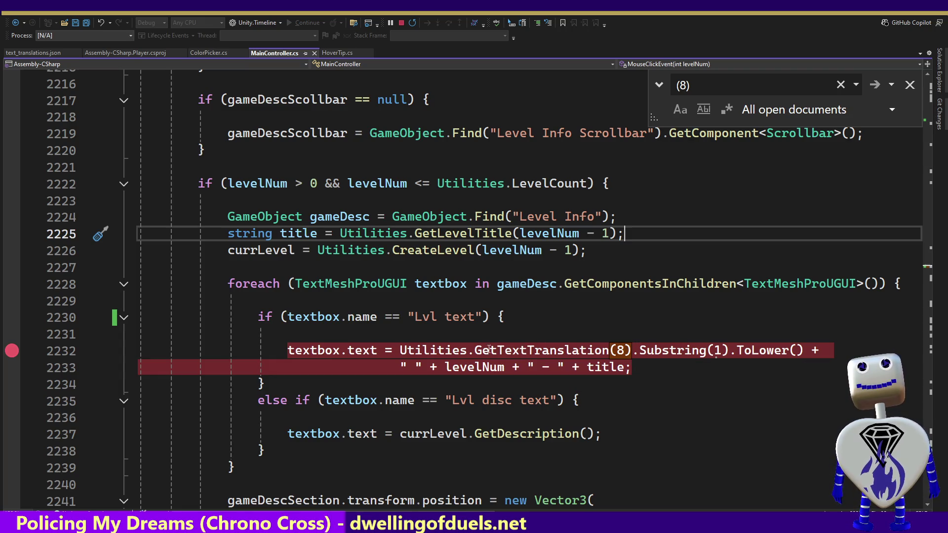
{"action": "left_click", "coordinate": [807, 352]}
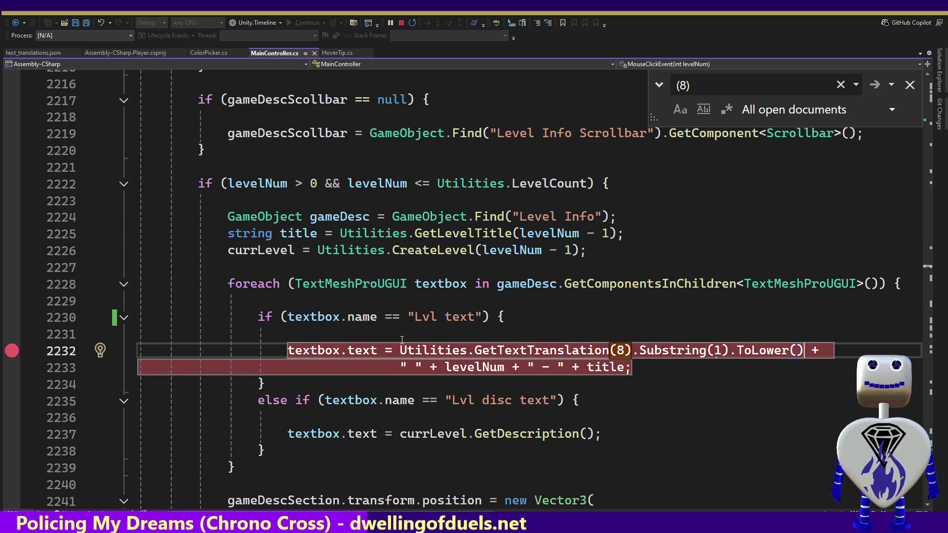
{"action": "left_click_drag", "start_coordinate": [400, 351], "coordinate": [823, 354]}
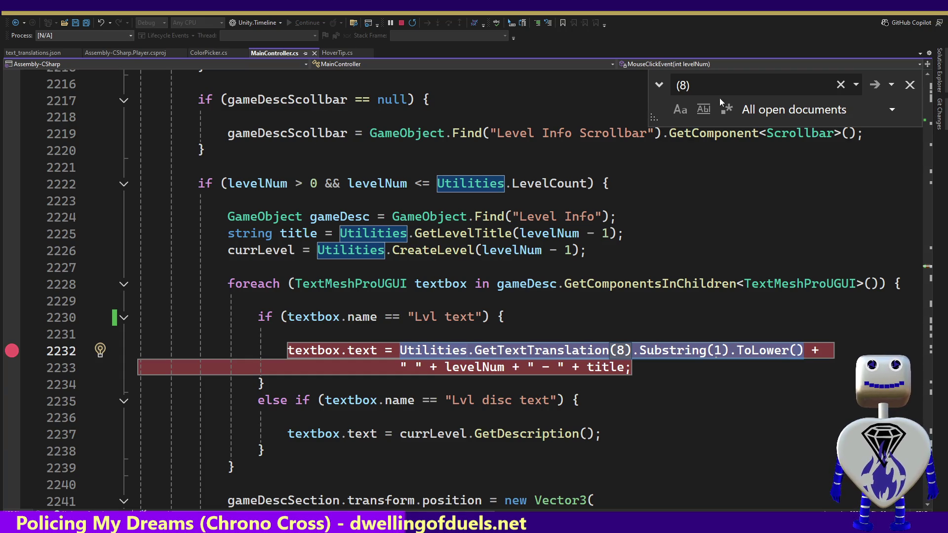
{"action": "left_click", "coordinate": [908, 85]}
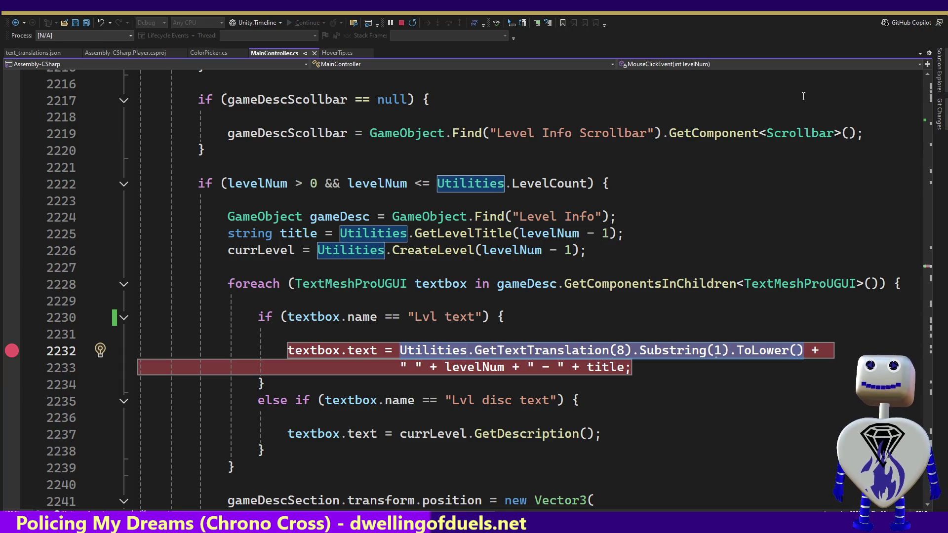
{"action": "key", "text": "alt+Tab"}
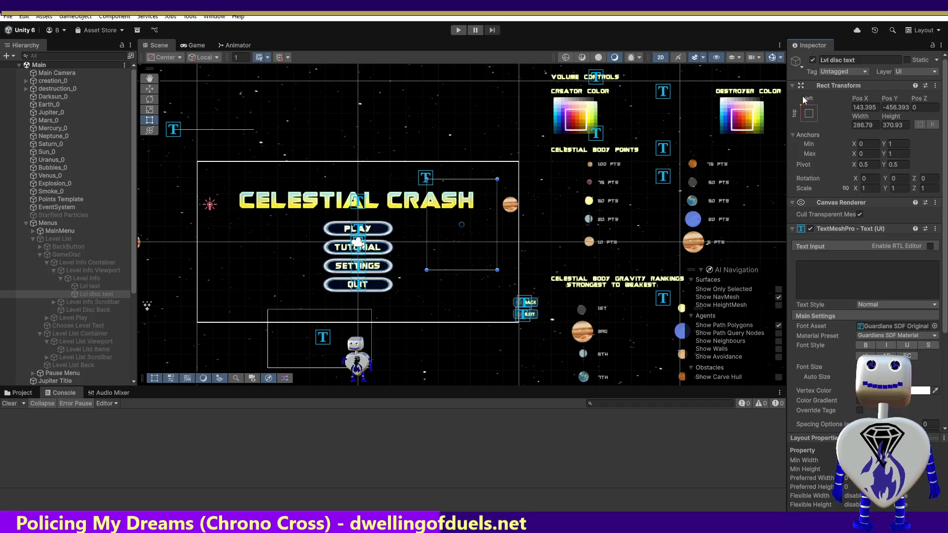
Step: Play the game and open the Skill Challenge level details, continuing past the Visual Studio breakpoint
{"action": "left_click", "coordinate": [459, 30]}
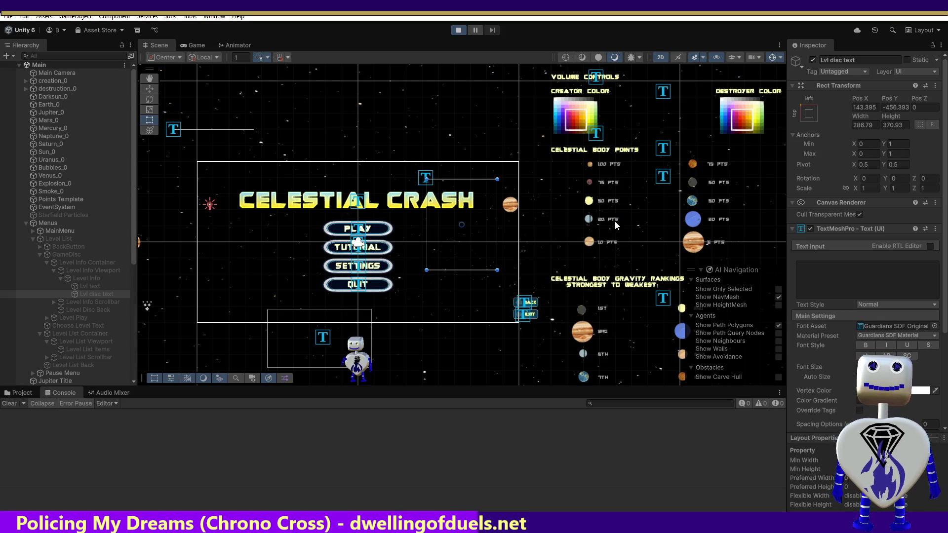
{"action": "left_click", "coordinate": [467, 203]}
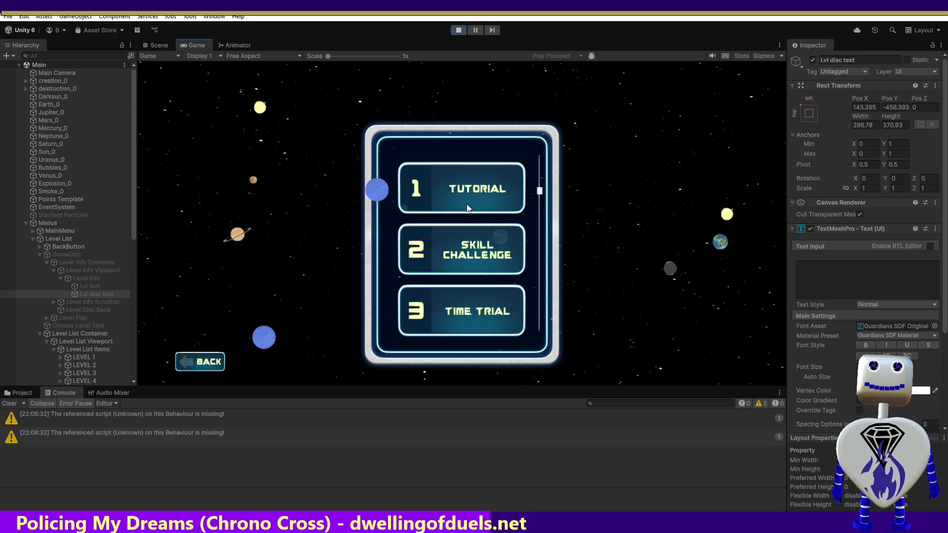
{"action": "left_click", "coordinate": [477, 259]}
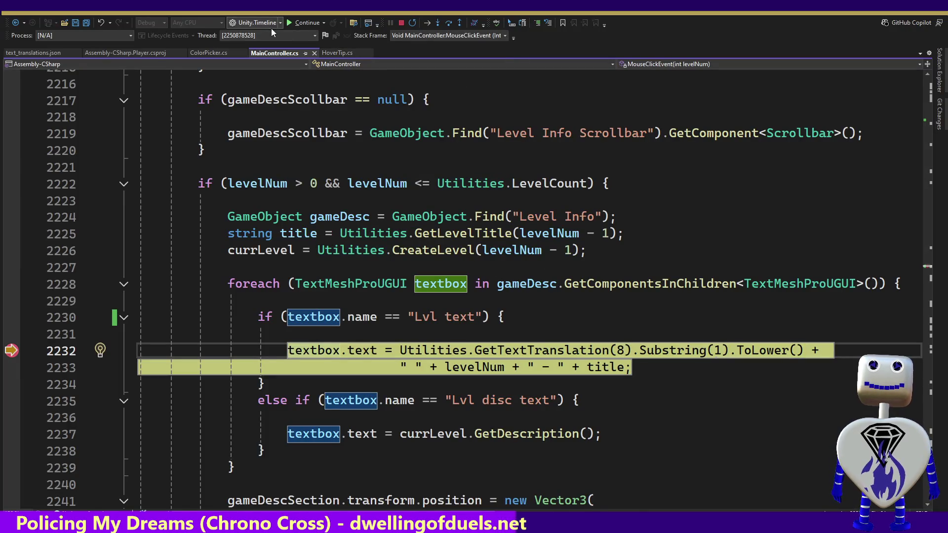
{"action": "left_click", "coordinate": [294, 26]}
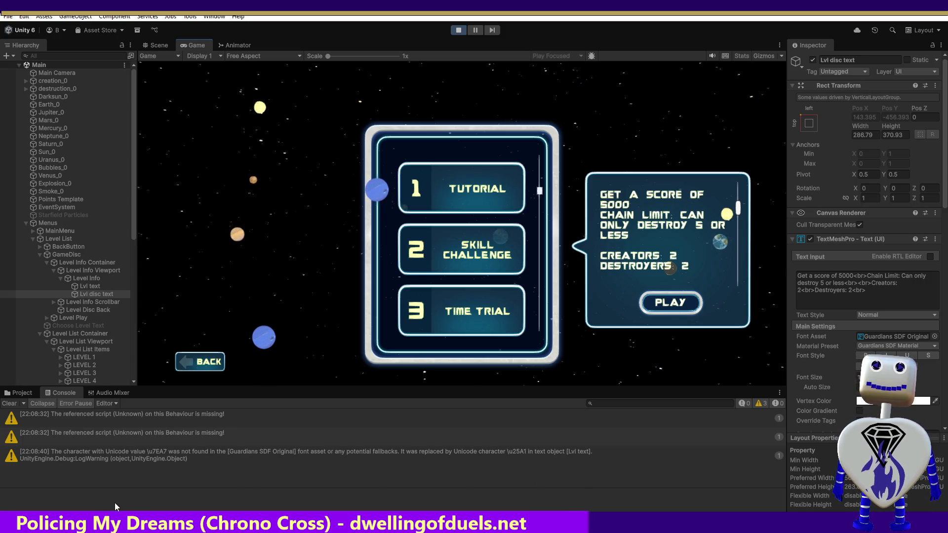
Step: Drag the description bubble's scrollbar, then select Lvl text and view it in the Scene
{"action": "left_click_drag", "start_coordinate": [739, 211], "coordinate": [739, 201]}
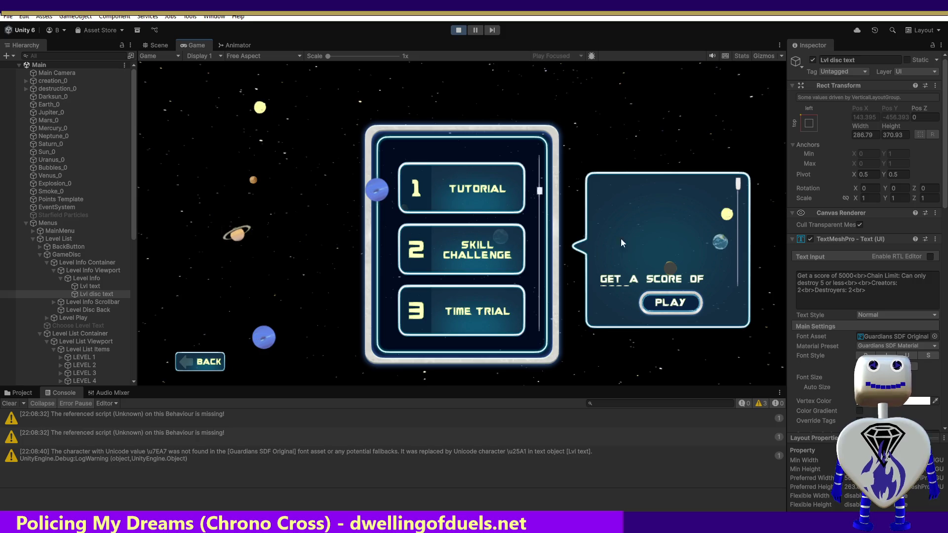
{"action": "left_click", "coordinate": [82, 287]}
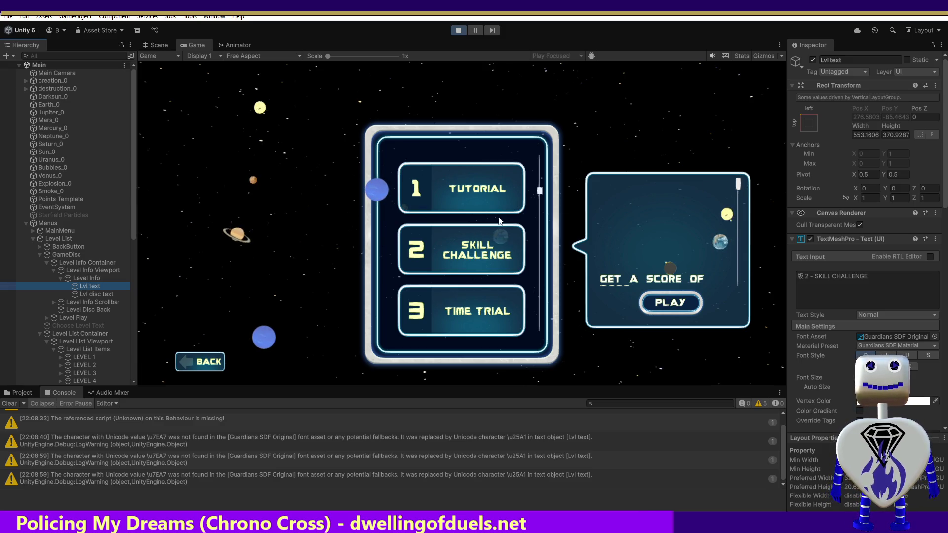
{"action": "left_click", "coordinate": [167, 47]}
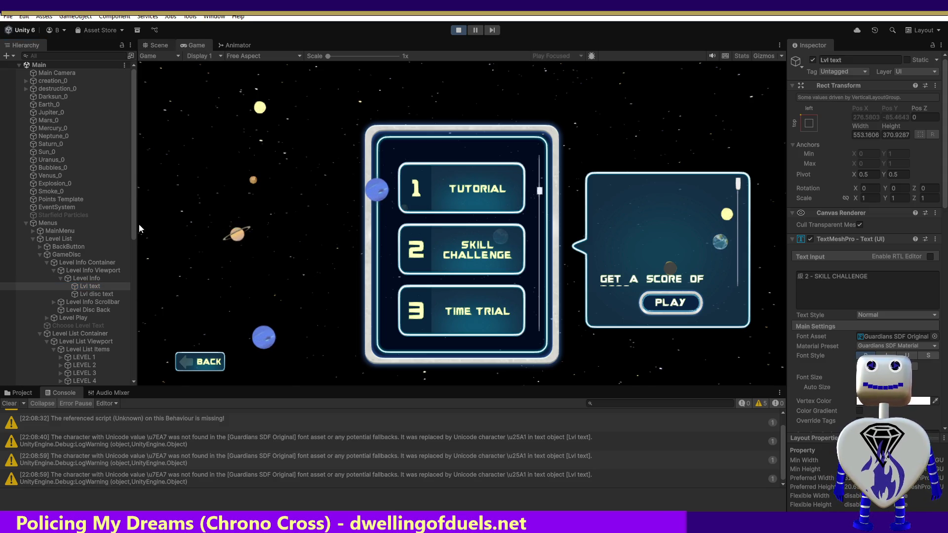
Step: Frame the Lvl text title in the Scene view and try shifting it vertically
{"action": "double_click", "coordinate": [95, 287]}
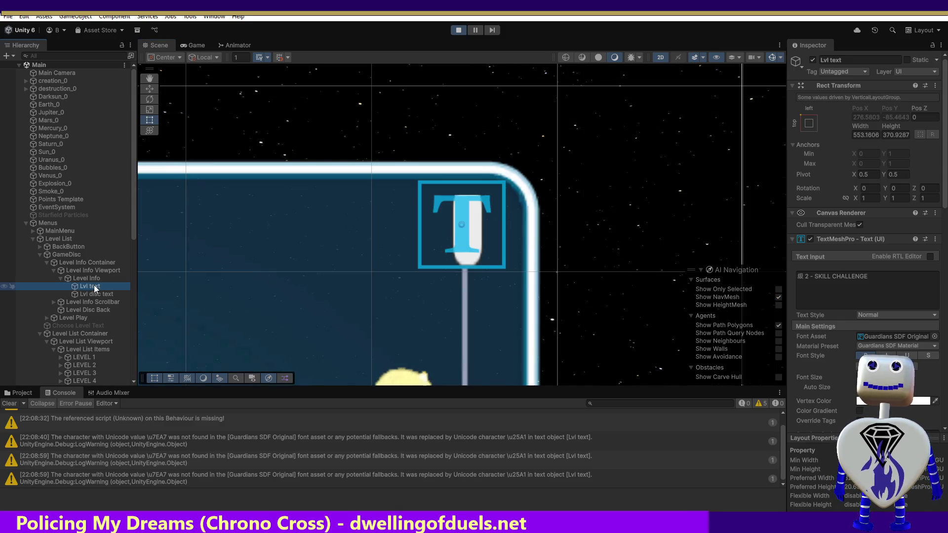
{"action": "left_click", "coordinate": [94, 287]}
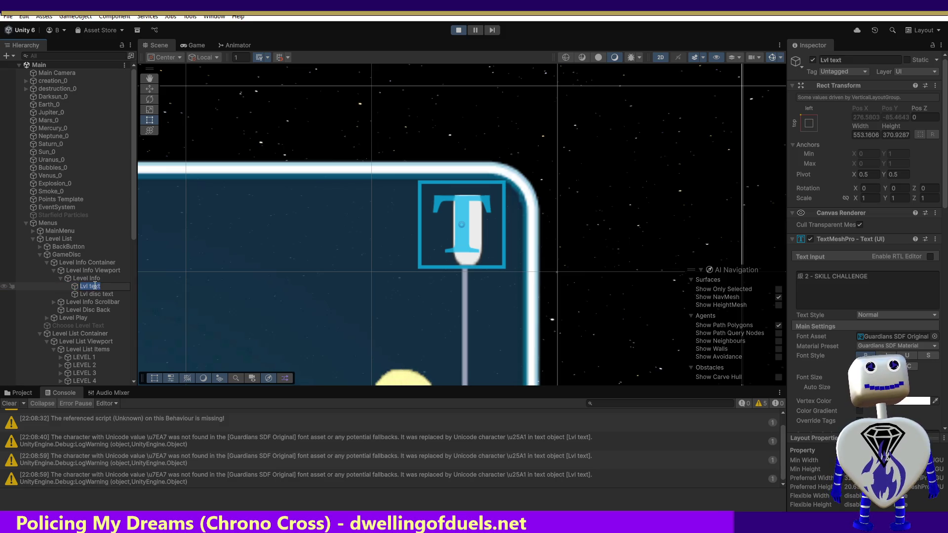
{"action": "left_click", "coordinate": [105, 295]}
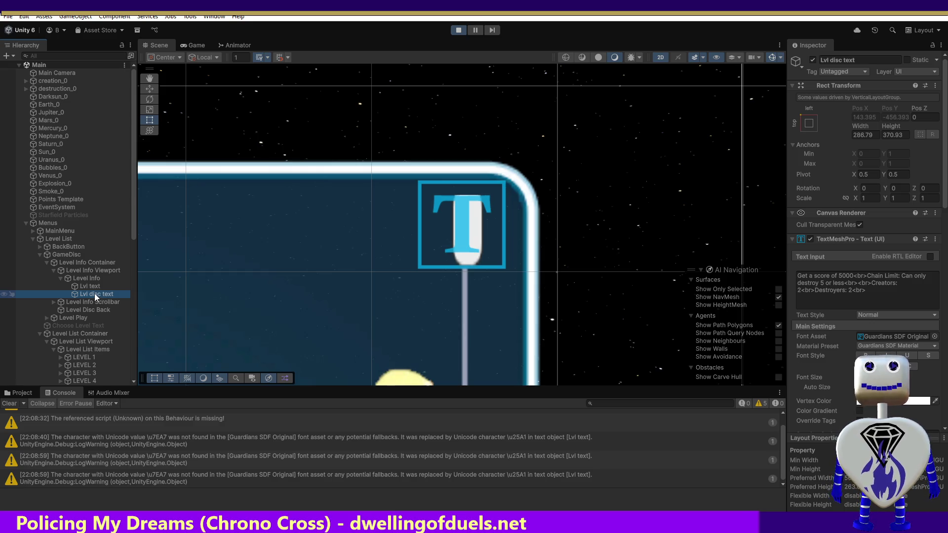
{"action": "left_click", "coordinate": [87, 286]}
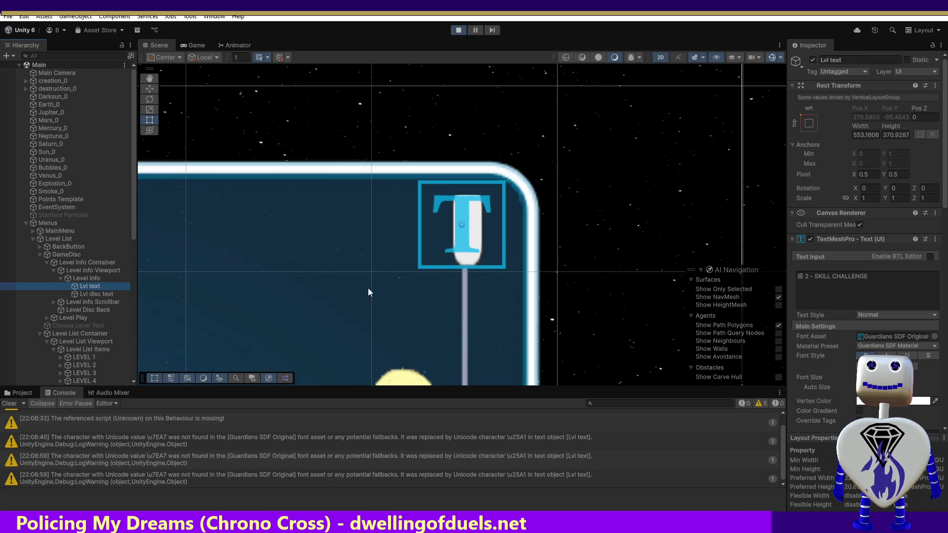
{"action": "left_click", "coordinate": [145, 84]}
{"action": "left_click", "coordinate": [149, 79]}
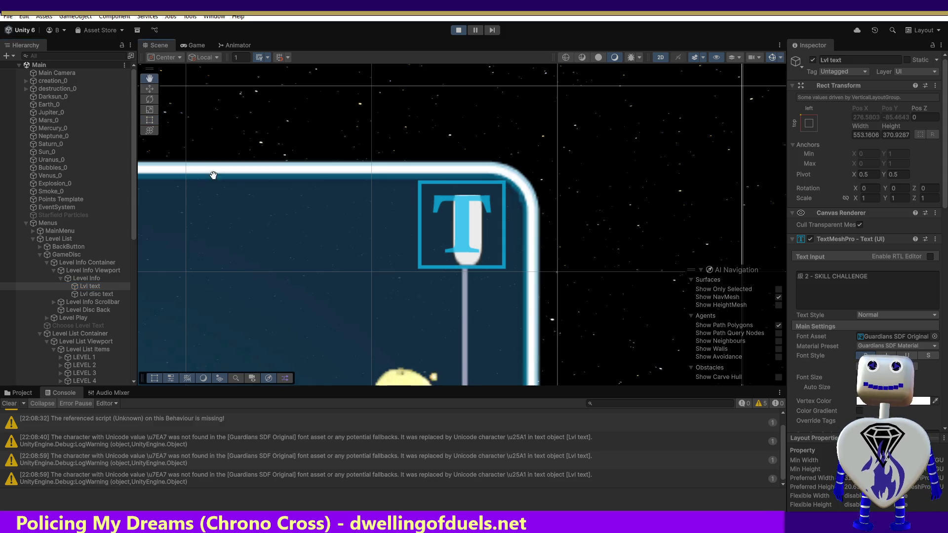
{"action": "mouse_move", "coordinate": [215, 302]}
{"action": "left_mouse_down"}
{"action": "mouse_move", "coordinate": [549, 179]}
{"action": "mouse_move", "coordinate": [430, 165]}
{"action": "mouse_move", "coordinate": [444, 263]}
{"action": "left_mouse_up"}
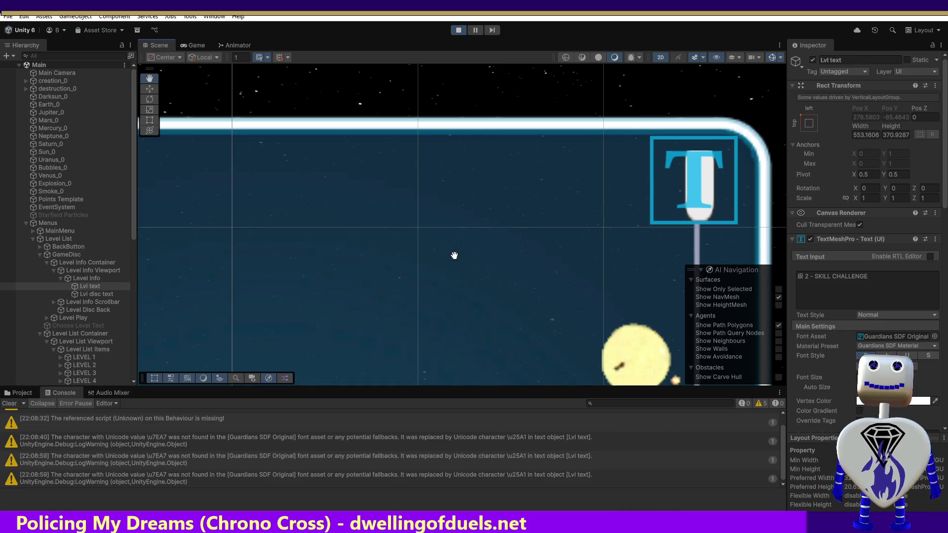
{"action": "key", "text": "w"}
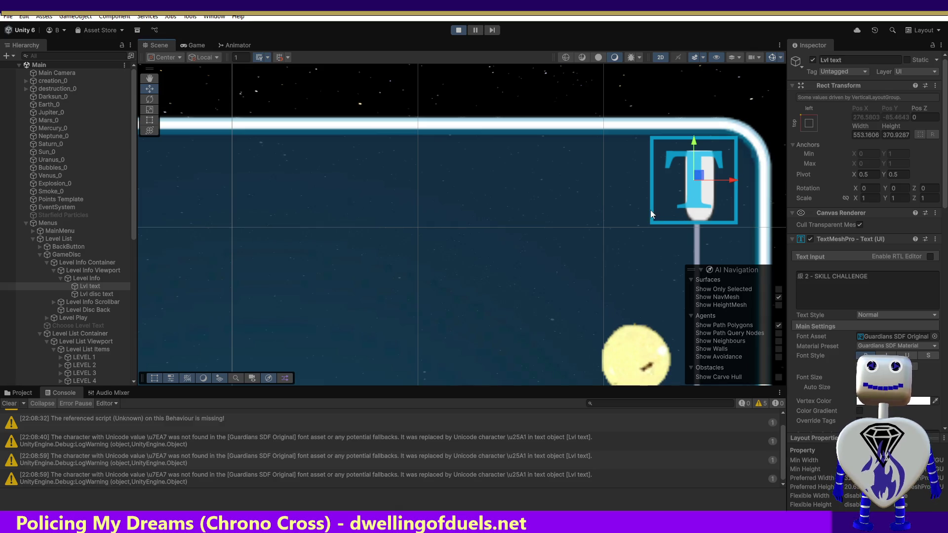
{"action": "left_click_drag", "start_coordinate": [694, 148], "coordinate": [697, 188]}
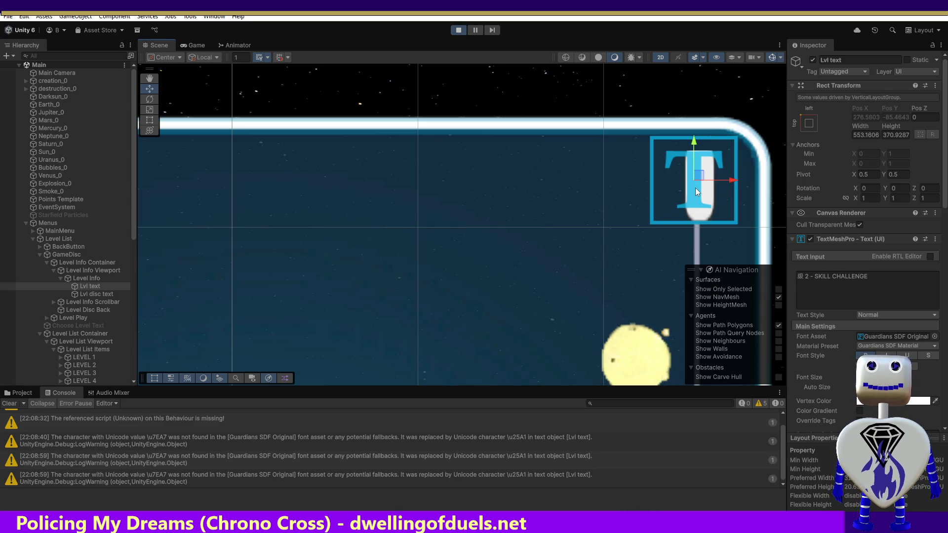
Step: Select and frame the Level Info container, try moving it, then undo the move
{"action": "left_click", "coordinate": [88, 278]}
{"action": "left_click", "coordinate": [88, 286]}
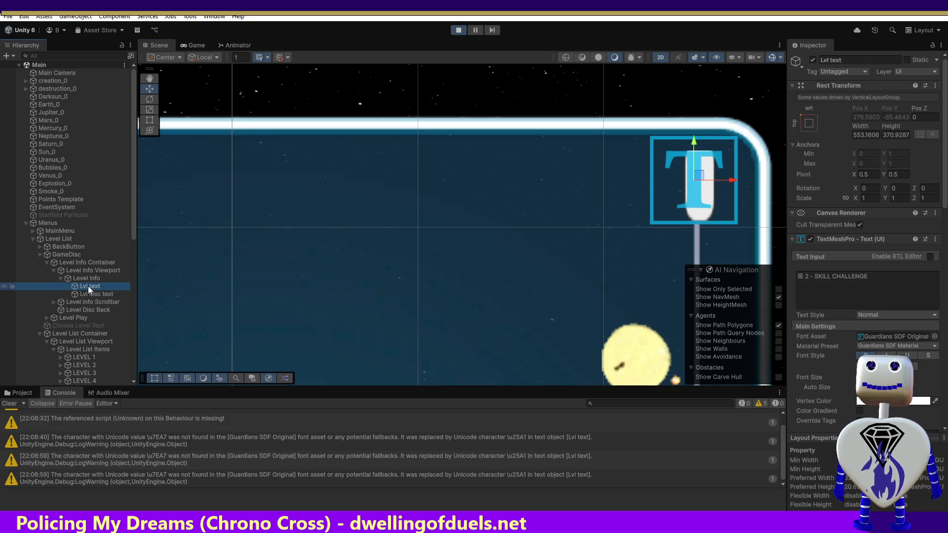
{"action": "left_click", "coordinate": [87, 280]}
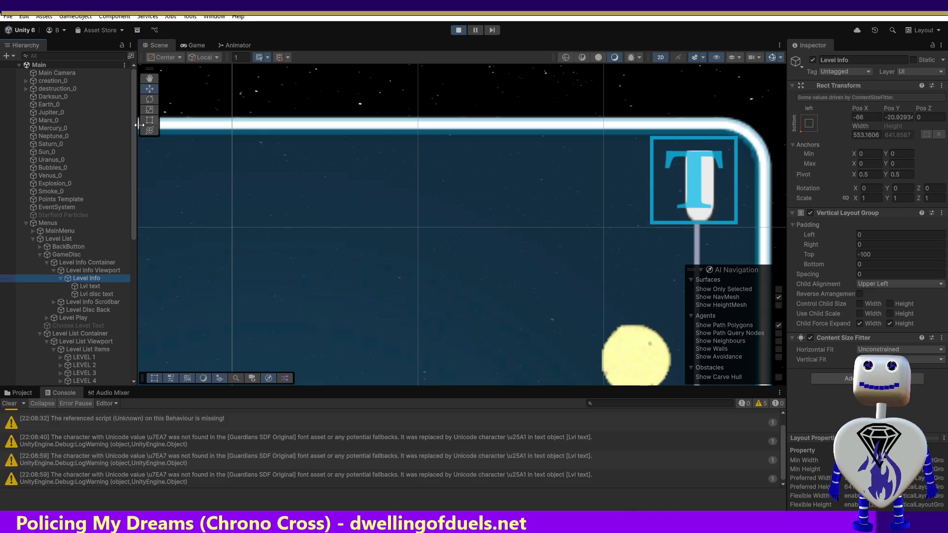
{"action": "double_click", "coordinate": [96, 280]}
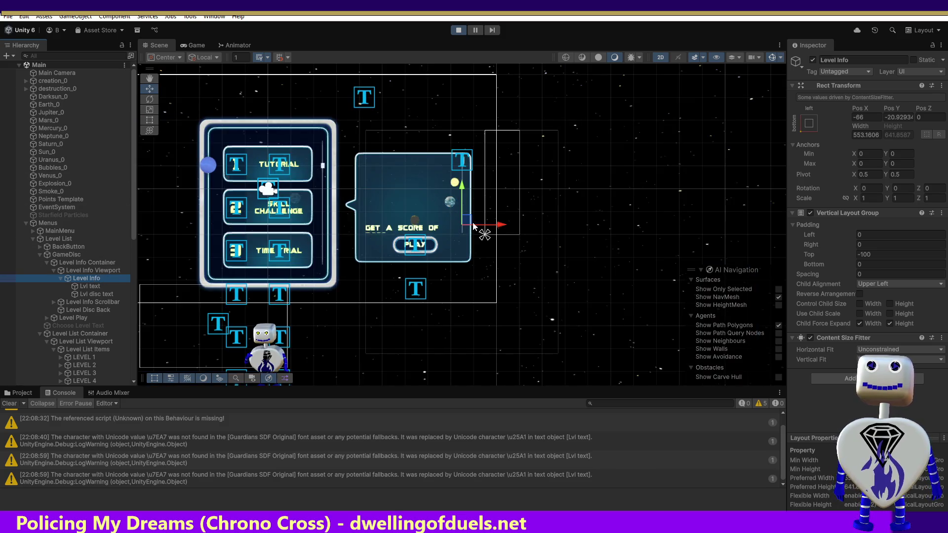
{"action": "mouse_move", "coordinate": [468, 225]}
{"action": "left_mouse_down"}
{"action": "mouse_move", "coordinate": [474, 232]}
{"action": "mouse_move", "coordinate": [447, 219]}
{"action": "mouse_move", "coordinate": [405, 247]}
{"action": "mouse_move", "coordinate": [413, 281]}
{"action": "left_mouse_up"}
{"action": "key", "text": "ctrl+z"}
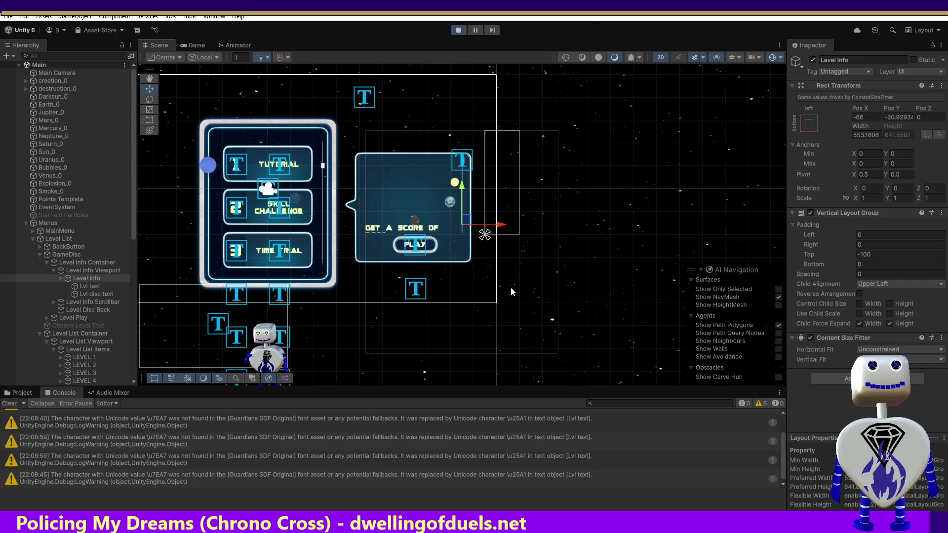
Step: Toggle Level Info's Vertical Layout Group off and back on, then reselect Lvl text
{"action": "left_click", "coordinate": [810, 213]}
{"action": "left_click", "coordinate": [810, 213]}
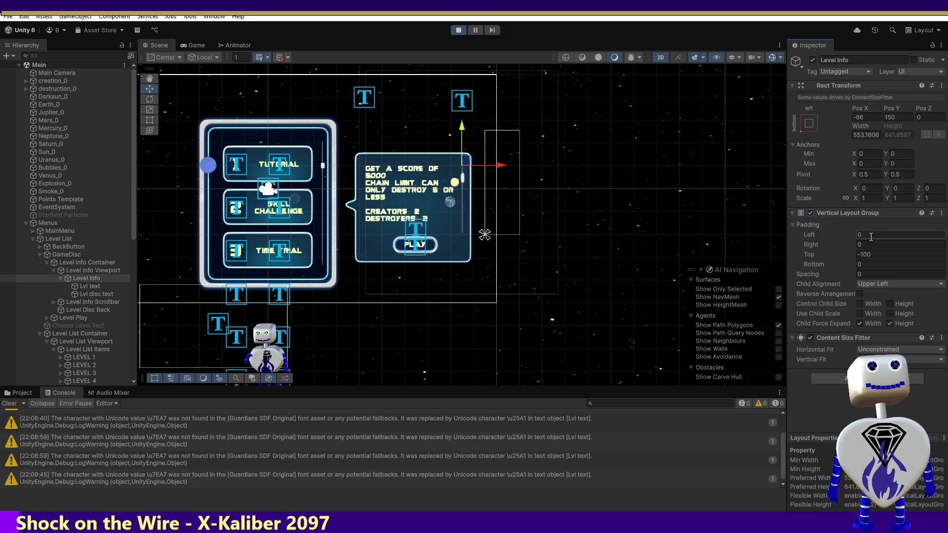
{"action": "left_click", "coordinate": [87, 287]}
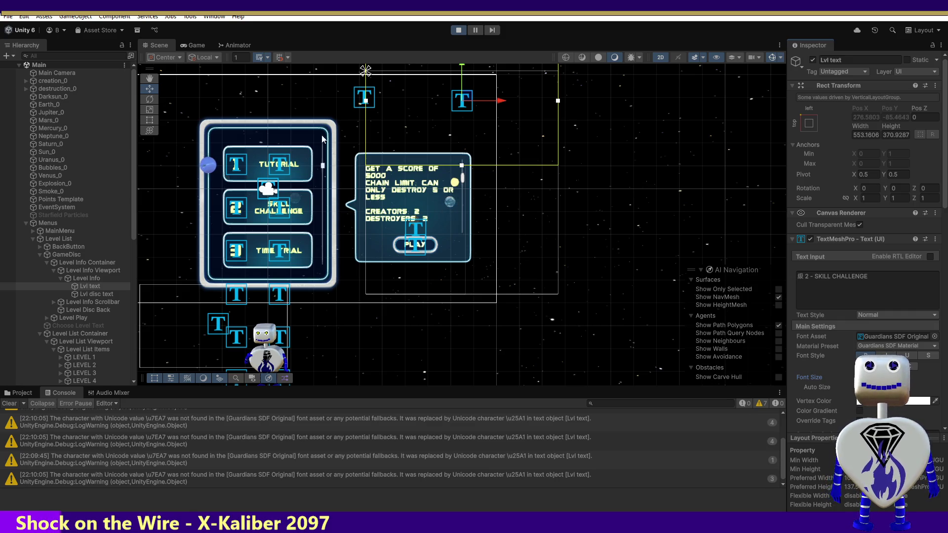
{"action": "left_click", "coordinate": [193, 46]}
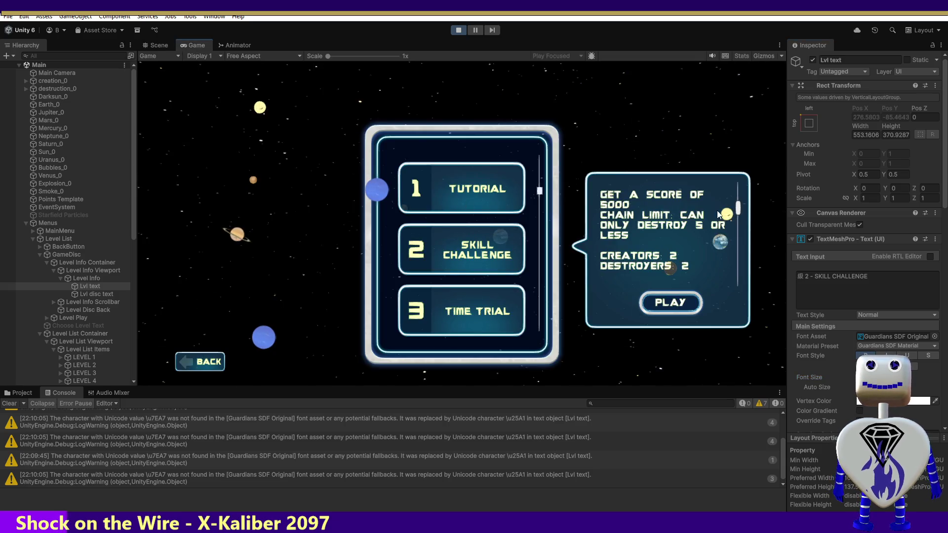
{"action": "left_click_drag", "start_coordinate": [737, 211], "coordinate": [737, 186]}
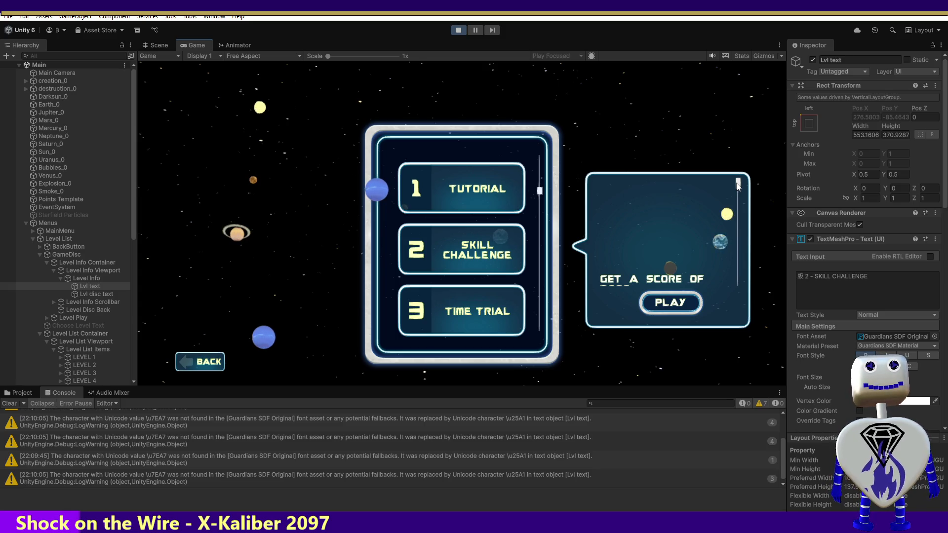
{"action": "left_click", "coordinate": [81, 294]}
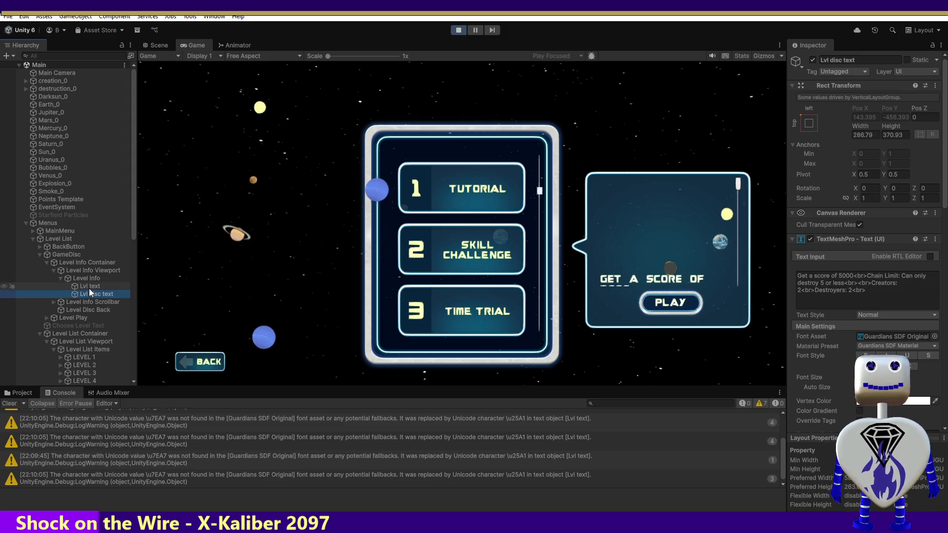
{"action": "left_click", "coordinate": [89, 288]}
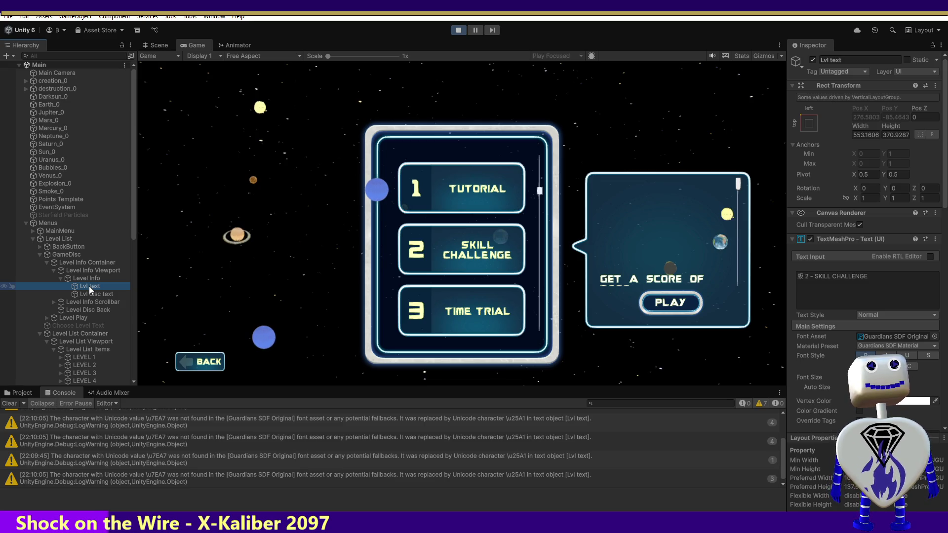
{"action": "left_click", "coordinate": [87, 297]}
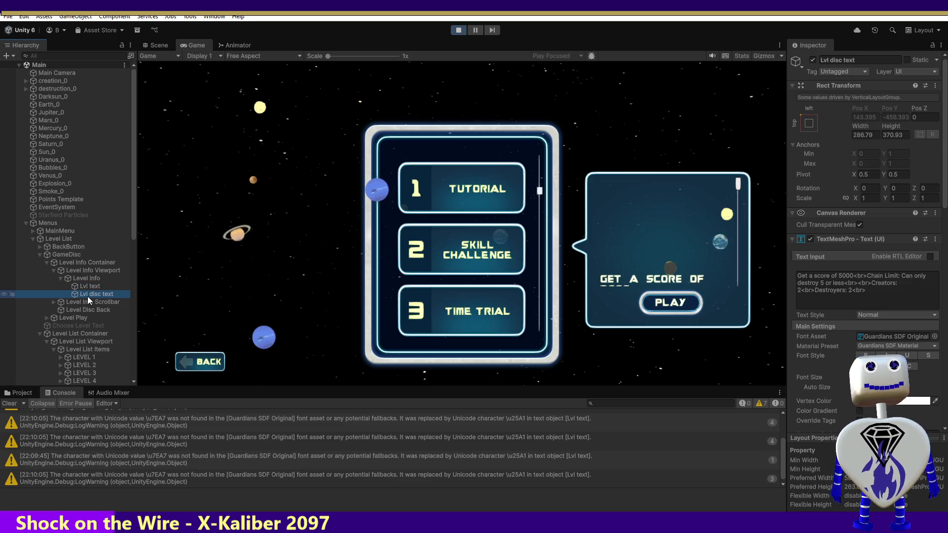
{"action": "left_click", "coordinate": [85, 290]}
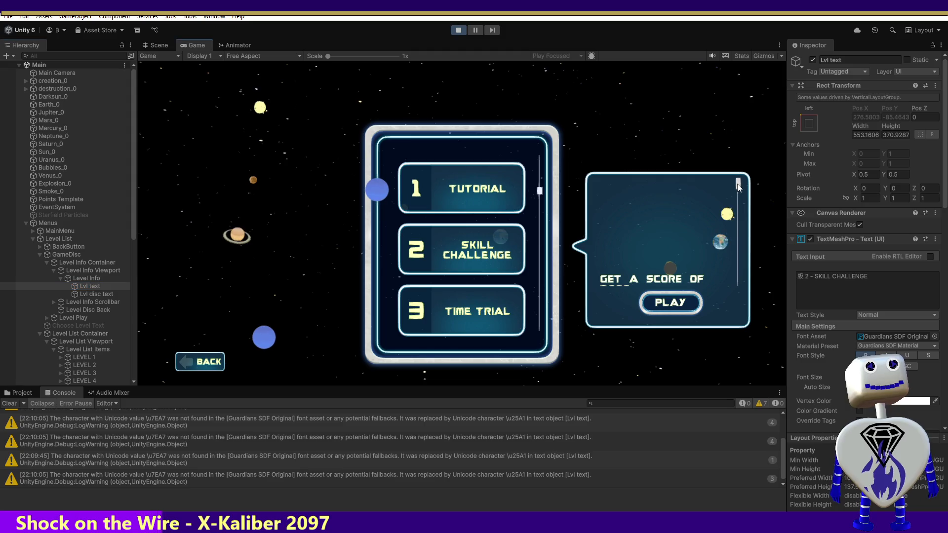
{"action": "left_click", "coordinate": [741, 215]}
{"action": "mouse_move", "coordinate": [739, 198]}
{"action": "left_mouse_down"}
{"action": "mouse_move", "coordinate": [739, 302]}
{"action": "mouse_move", "coordinate": [740, 236]}
{"action": "mouse_move", "coordinate": [694, 282]}
{"action": "left_mouse_up"}
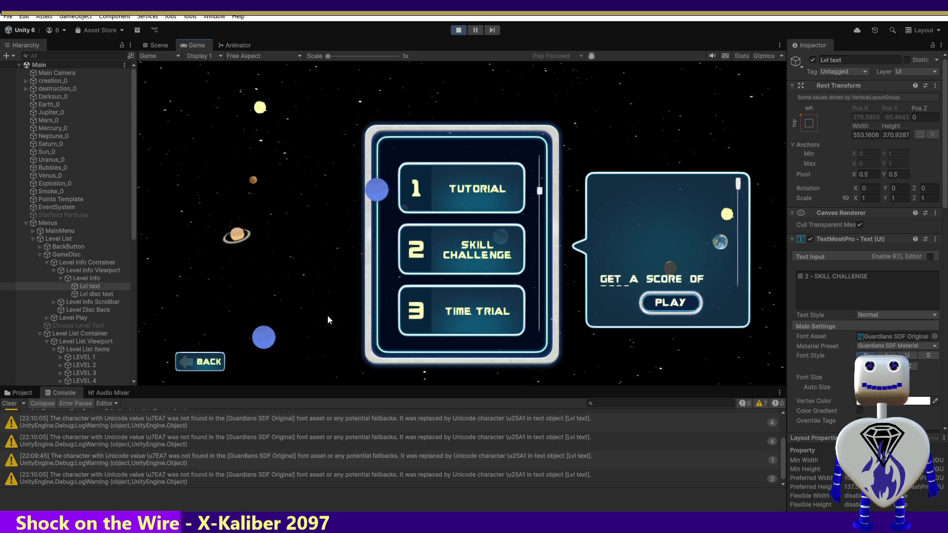
{"action": "left_click", "coordinate": [84, 294]}
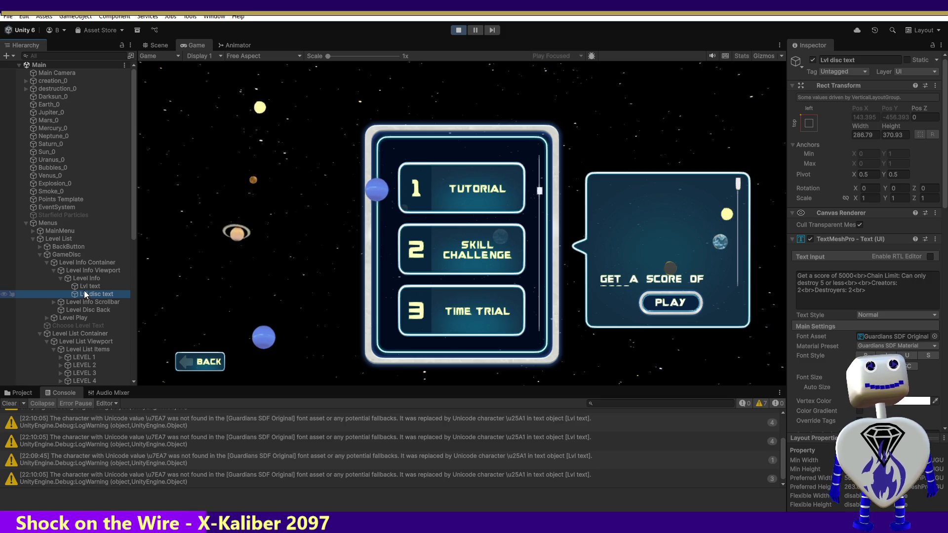
{"action": "left_click", "coordinate": [84, 286]}
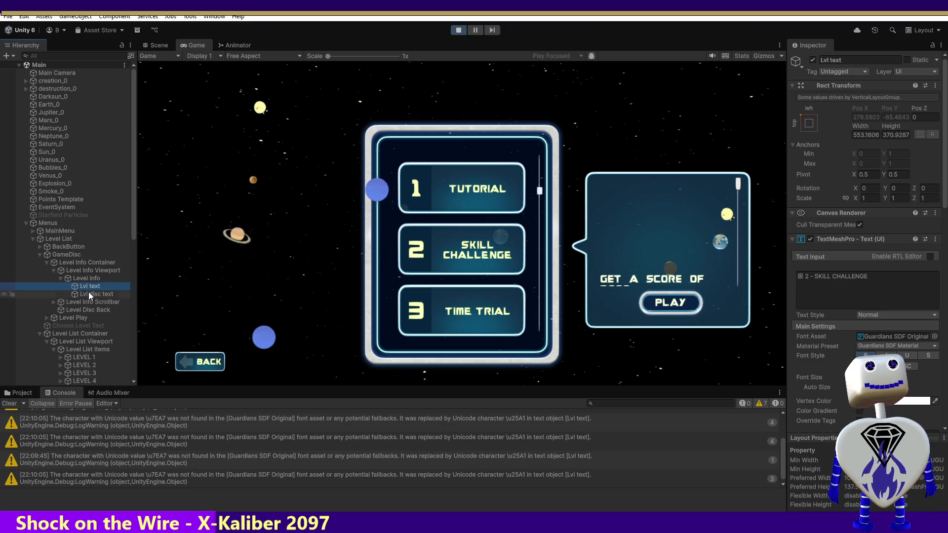
{"action": "left_click", "coordinate": [89, 295]}
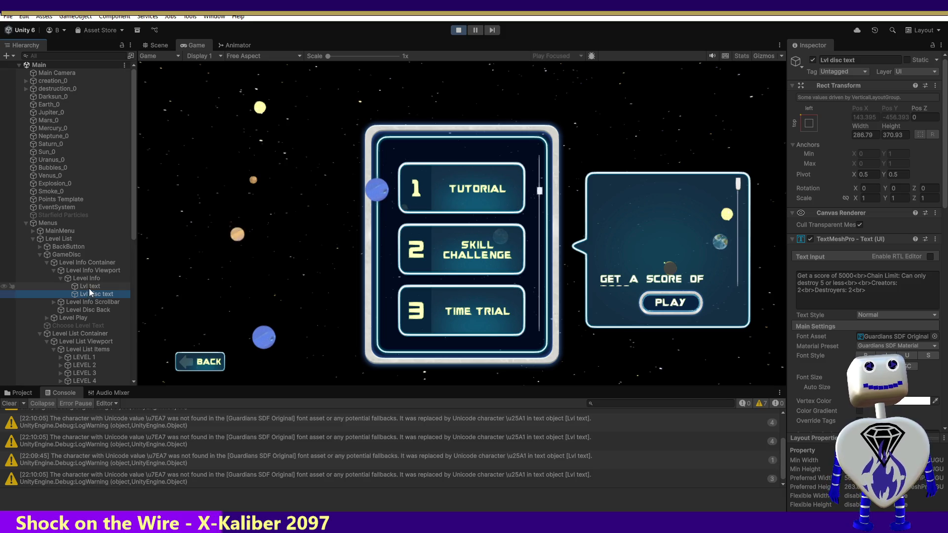
{"action": "left_click", "coordinate": [88, 287]}
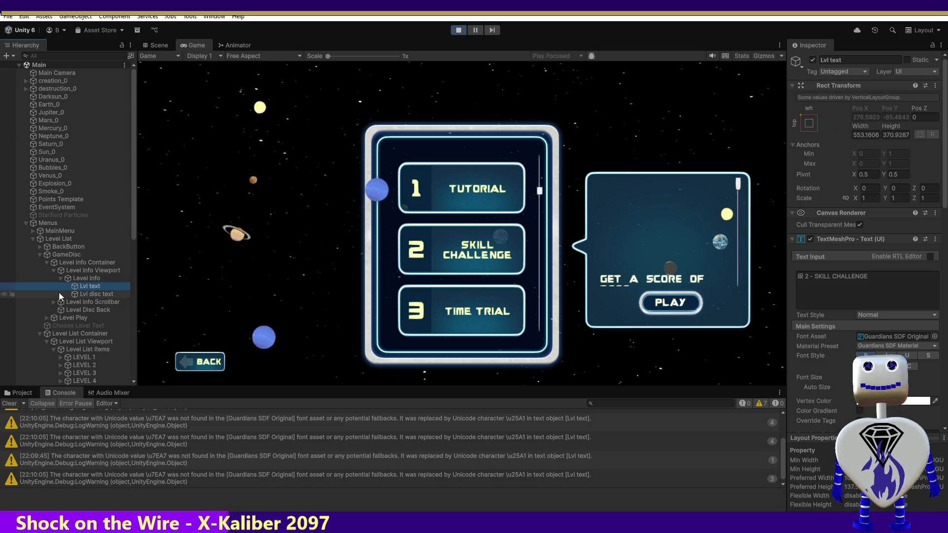
{"action": "left_click", "coordinate": [64, 293]}
{"action": "left_click", "coordinate": [858, 133]}
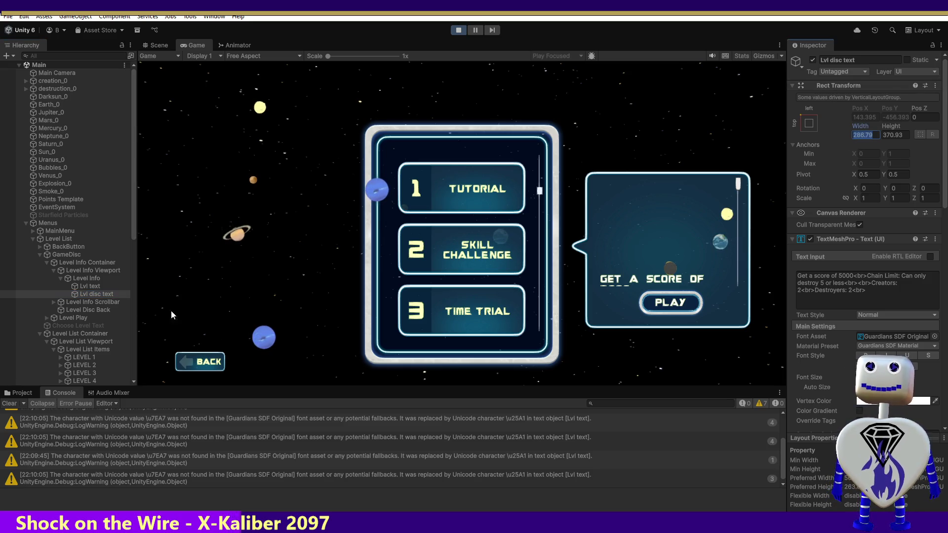
{"action": "left_click", "coordinate": [93, 286]}
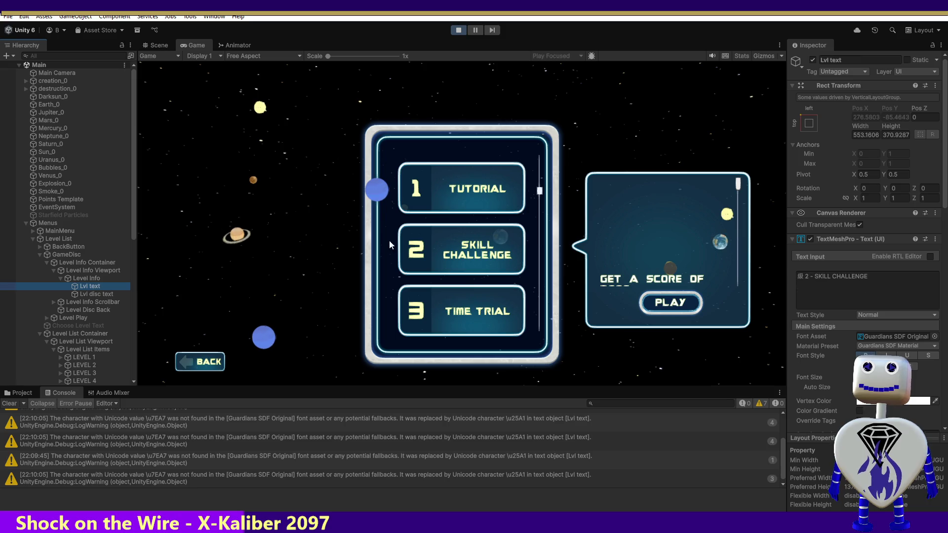
Step: Set Lvl text's Rect Transform width to 286.79, matching the description text
{"action": "left_click", "coordinate": [867, 135]}
{"action": "type", "text": "286.79"}
{"action": "key", "text": "Return"}
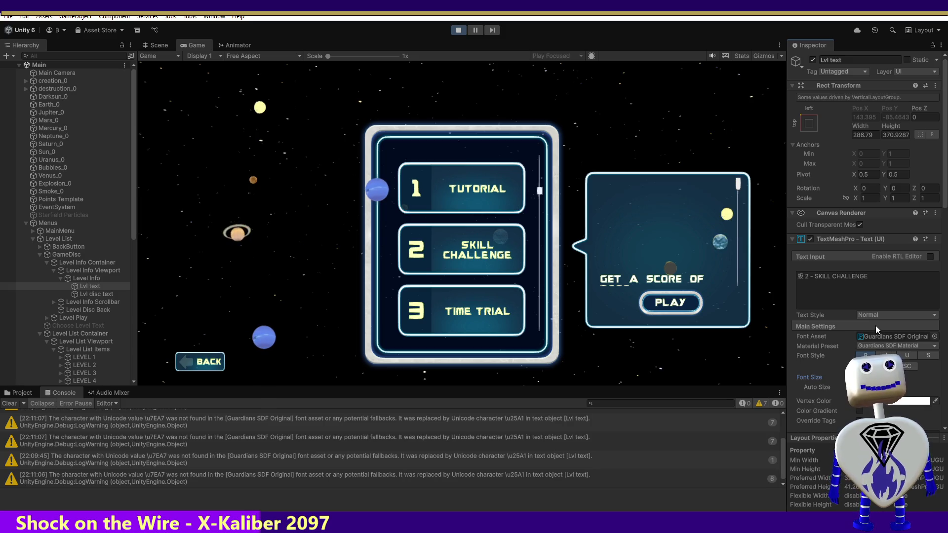
{"action": "scroll", "coordinate": [700, 236], "scroll_direction": "down", "scroll_amount": 3}
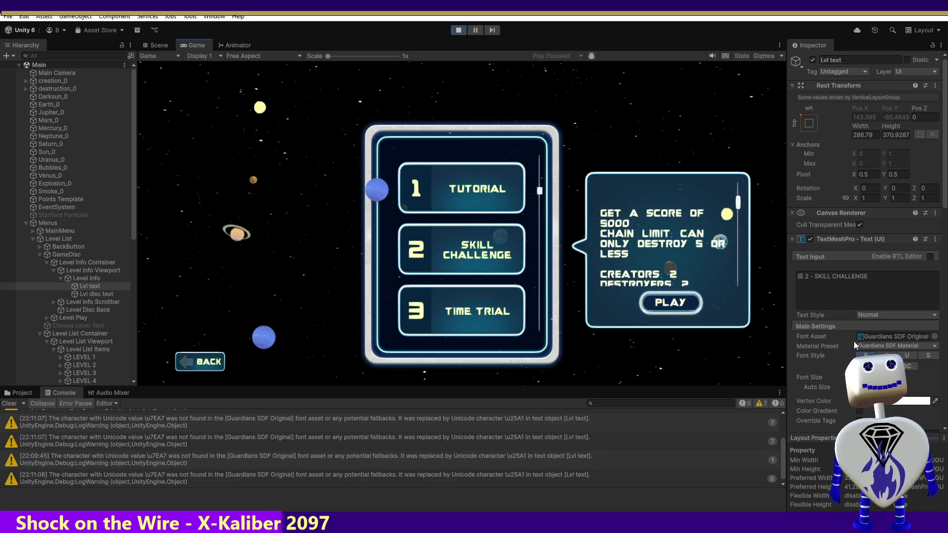
{"action": "left_click", "coordinate": [94, 294]}
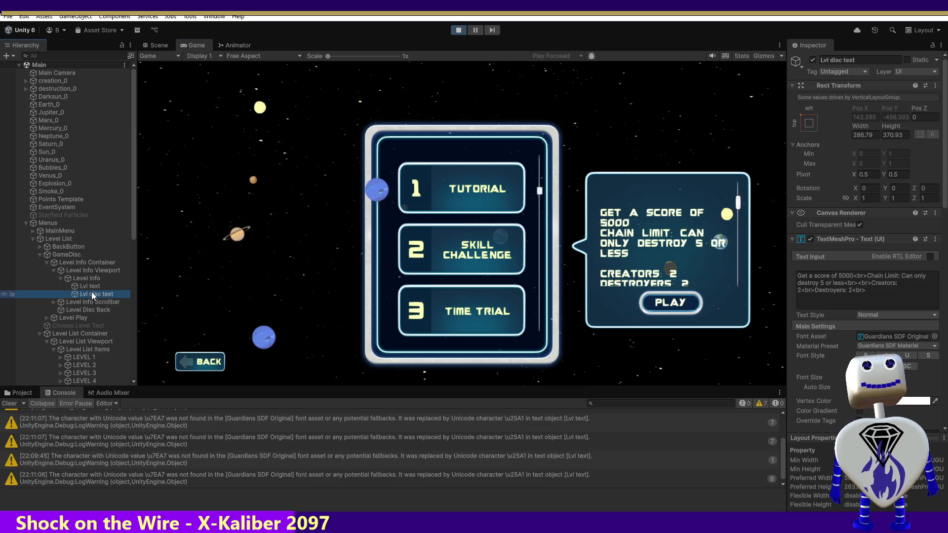
{"action": "left_click", "coordinate": [88, 286]}
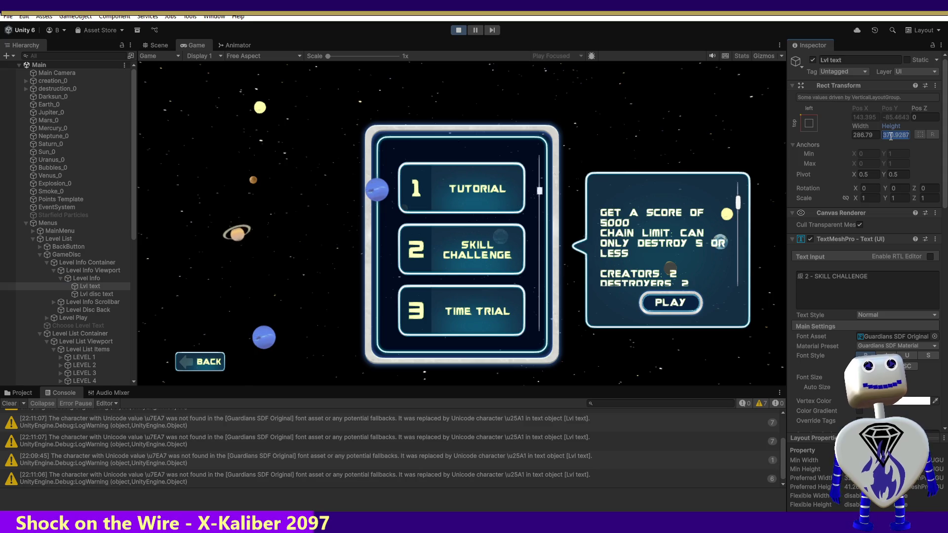
Step: Set Lvl text's height to 100, then to 200
{"action": "type", "text": "100"}
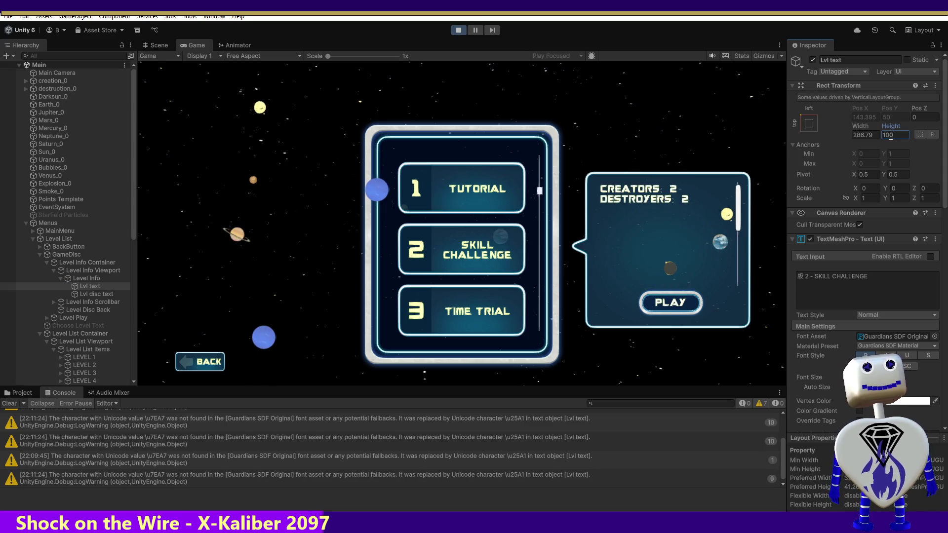
{"action": "key", "text": "Return"}
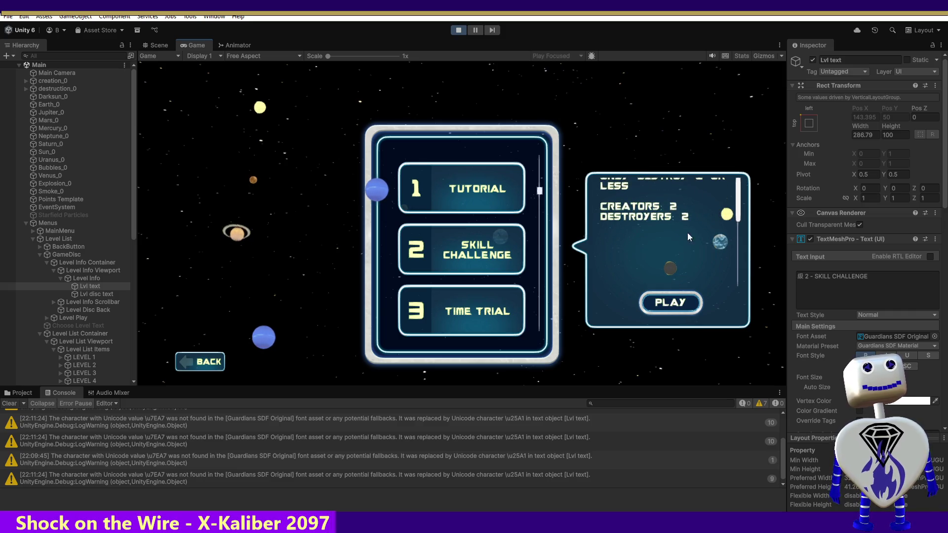
{"action": "left_click", "coordinate": [896, 135]}
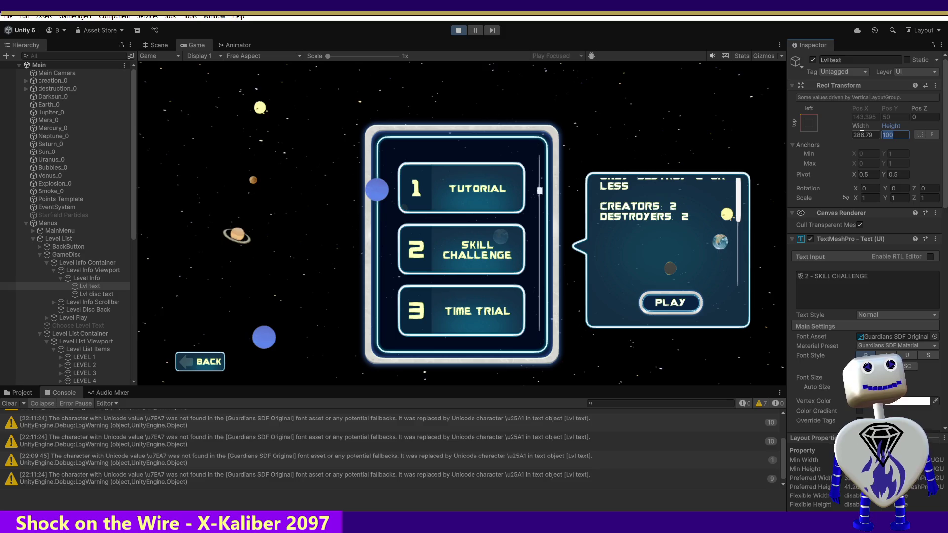
{"action": "type", "text": "200"}
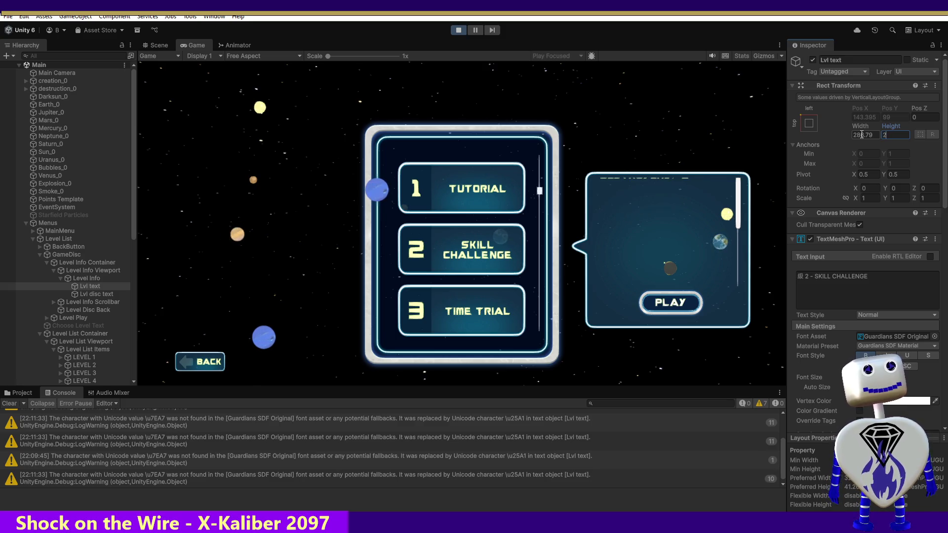
{"action": "key", "text": "Return"}
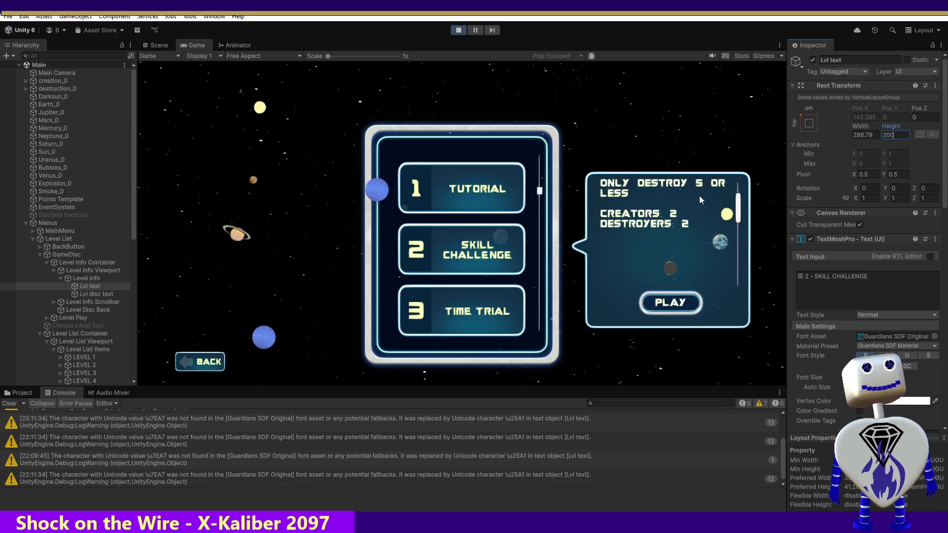
{"action": "scroll", "coordinate": [699, 196], "scroll_direction": "up", "scroll_amount": 3}
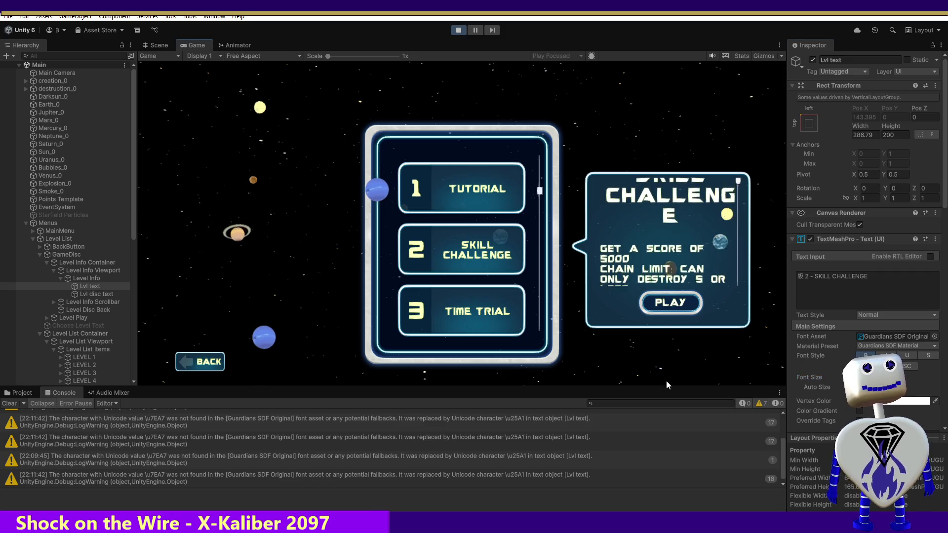
{"action": "left_click_drag", "start_coordinate": [809, 378], "coordinate": [790, 377]}
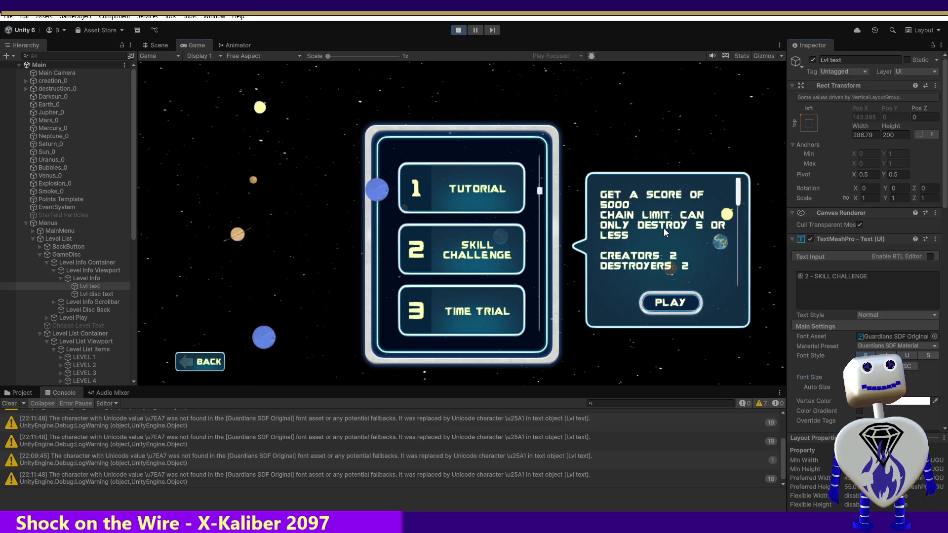
{"action": "left_click_drag", "start_coordinate": [810, 378], "coordinate": [831, 364]}
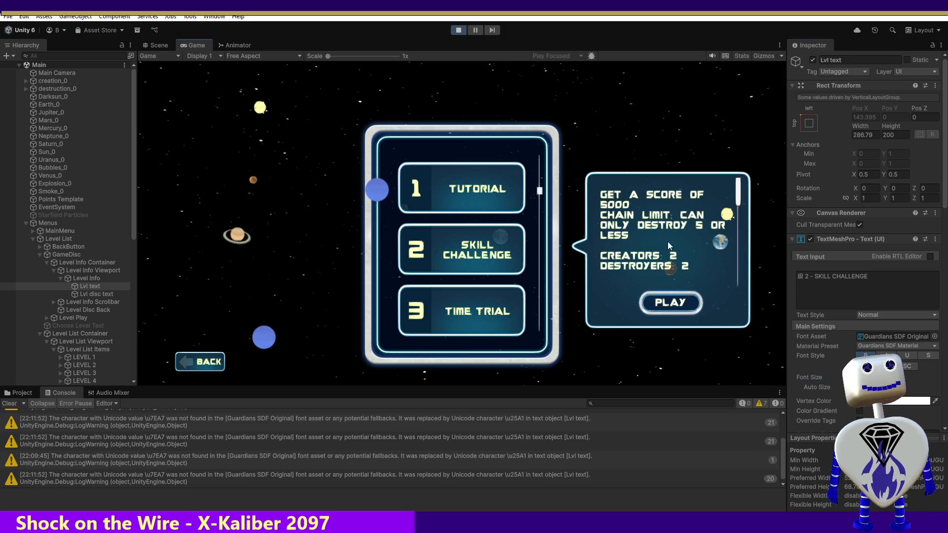
{"action": "left_click_drag", "start_coordinate": [809, 377], "coordinate": [869, 377]}
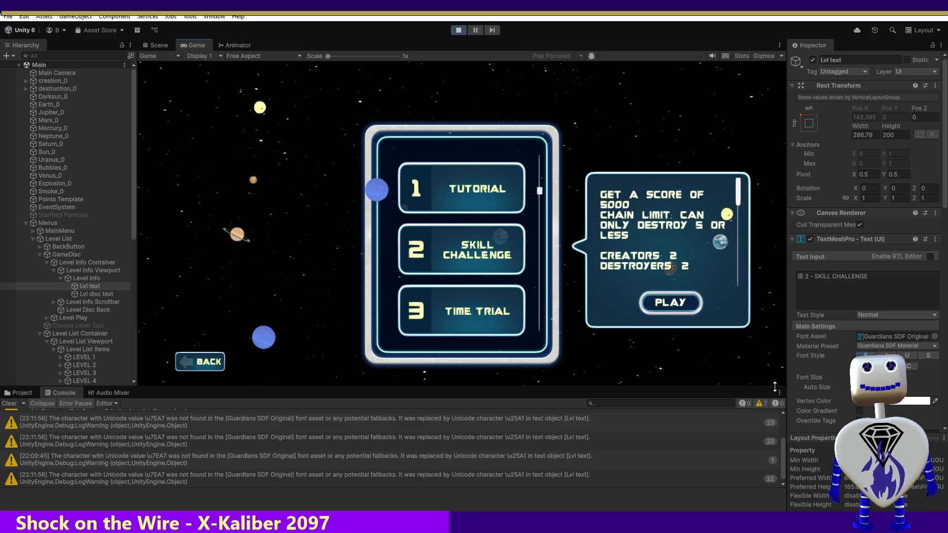
Step: Inspect the Level Info Scrollbar along with its Sliding Area and Handle
{"action": "left_click", "coordinate": [97, 302]}
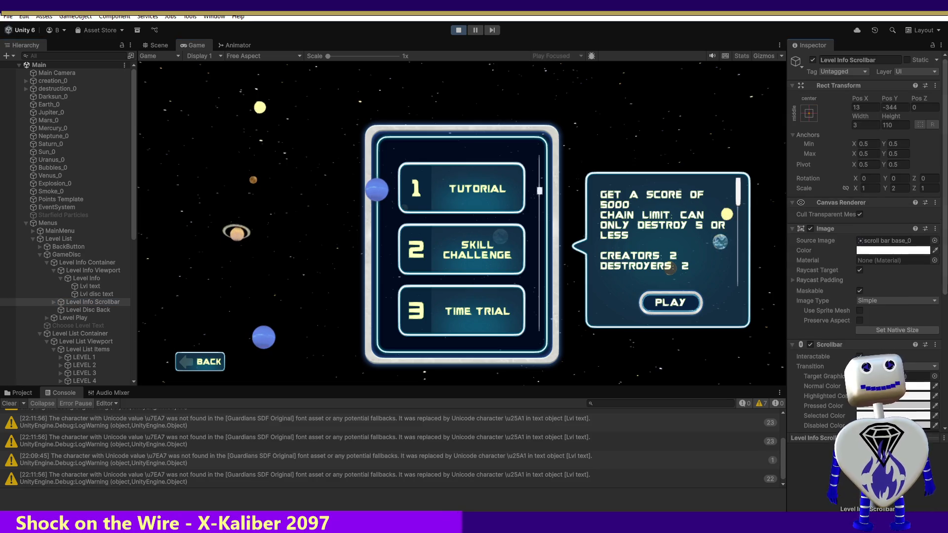
{"action": "scroll", "coordinate": [909, 261], "scroll_direction": "down", "scroll_amount": 5}
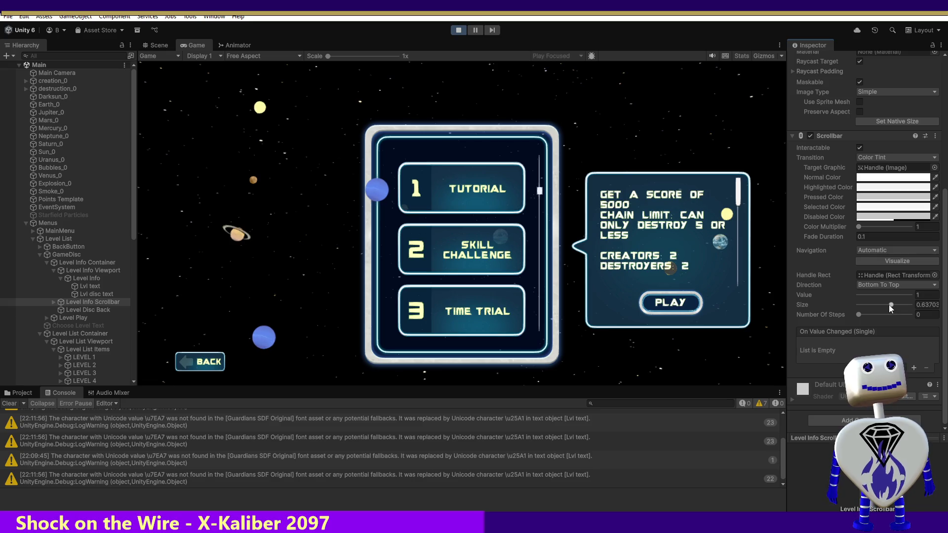
{"action": "mouse_move", "coordinate": [890, 305]}
{"action": "left_mouse_down"}
{"action": "mouse_move", "coordinate": [911, 304]}
{"action": "mouse_move", "coordinate": [892, 304]}
{"action": "left_mouse_up"}
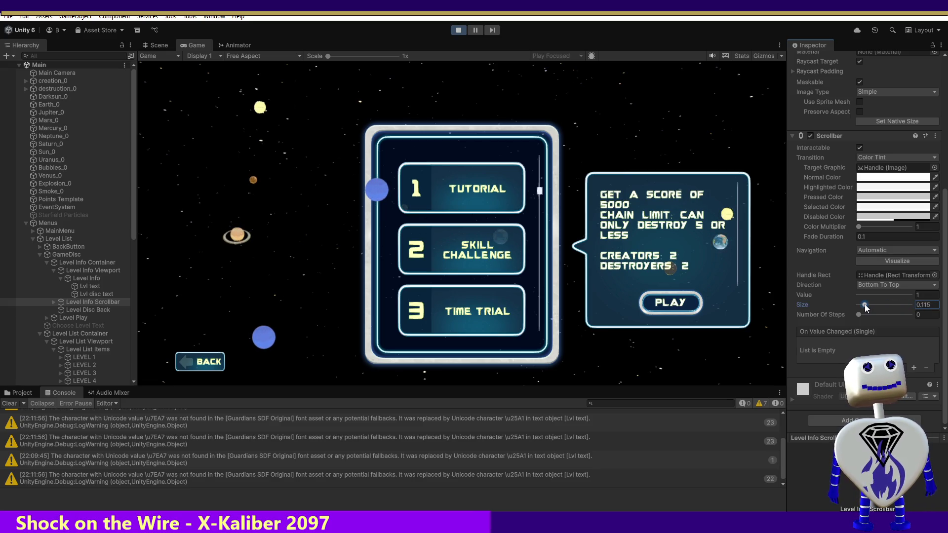
{"action": "left_click", "coordinate": [59, 303]}
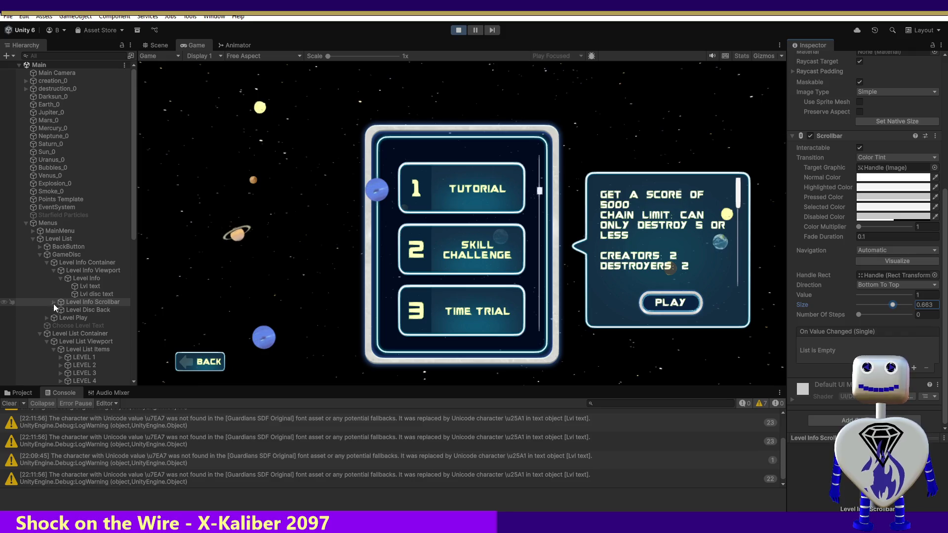
{"action": "left_click", "coordinate": [52, 302]}
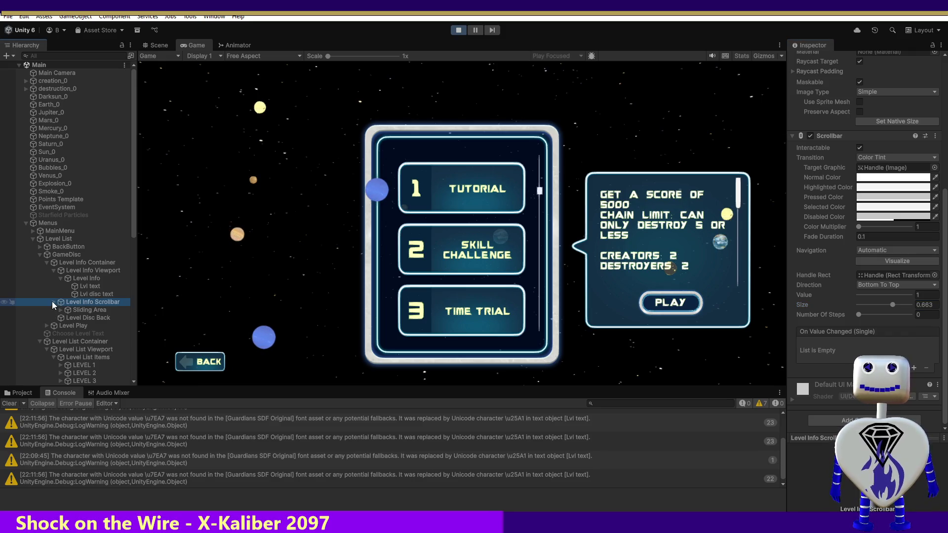
{"action": "left_click", "coordinate": [66, 311]}
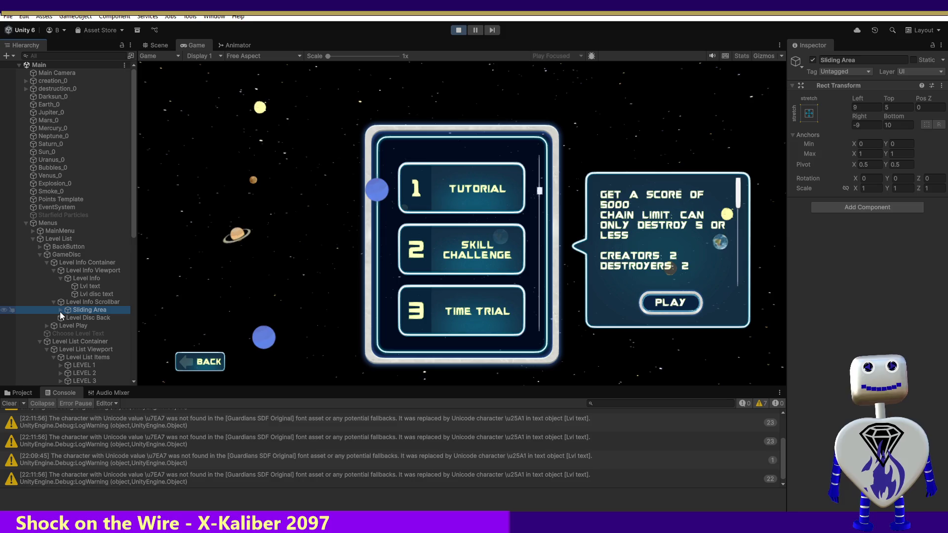
{"action": "left_click", "coordinate": [60, 311]}
{"action": "left_click", "coordinate": [90, 318]}
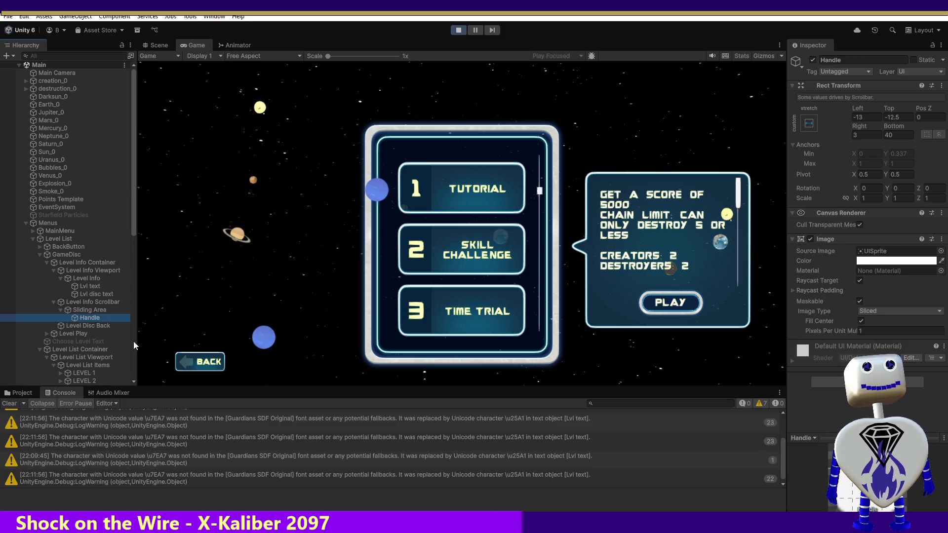
{"action": "left_click", "coordinate": [66, 303]}
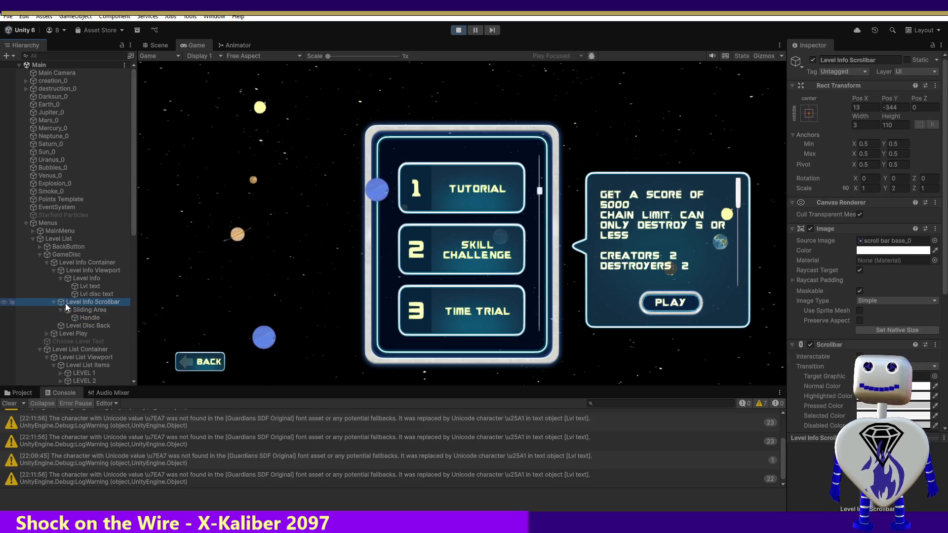
Step: Edit the Scrollbar component's Size value, entering 1
{"action": "left_click", "coordinate": [710, 351]}
{"action": "scroll", "coordinate": [943, 344], "scroll_direction": "down", "scroll_amount": 6}
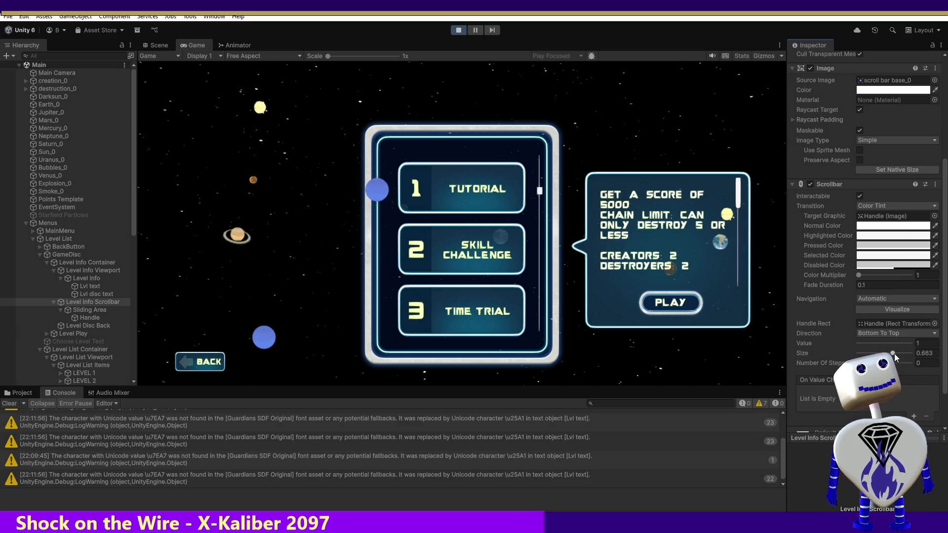
{"action": "left_click", "coordinate": [923, 345]}
{"action": "left_click", "coordinate": [919, 353]}
{"action": "type", "text": "1"}
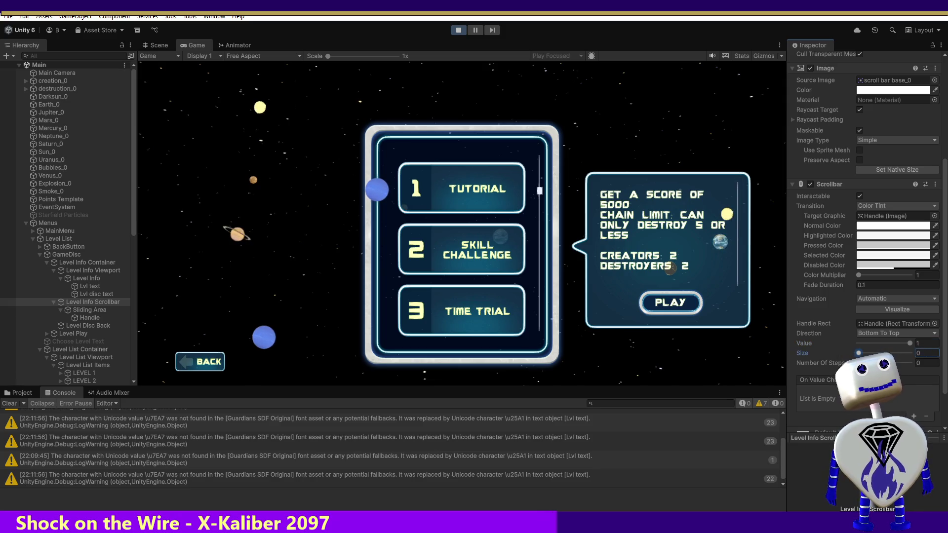
Step: Turn on Auto Size for Lvl text's TextMeshPro font, giving min 18 and max 72
{"action": "left_click", "coordinate": [87, 286]}
{"action": "left_click", "coordinate": [461, 249]}
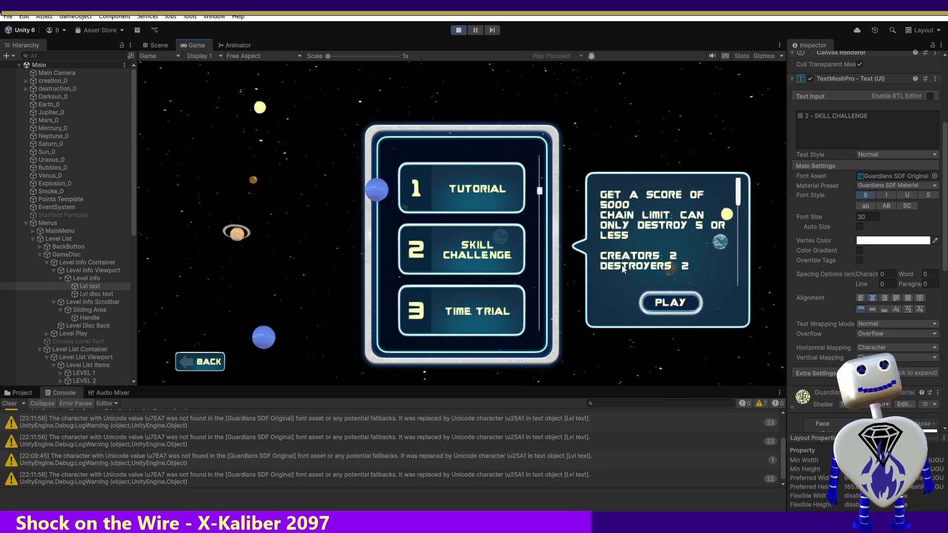
{"action": "left_click", "coordinate": [860, 228]}
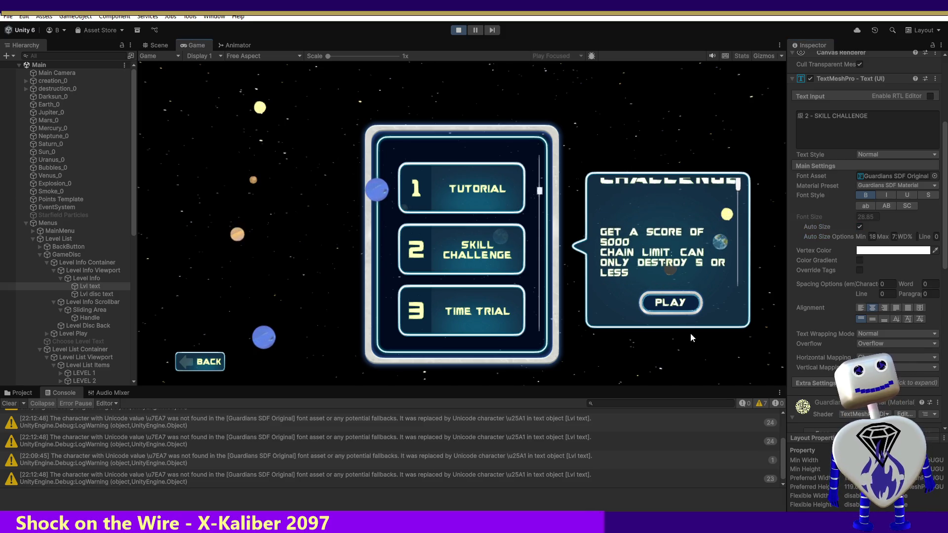
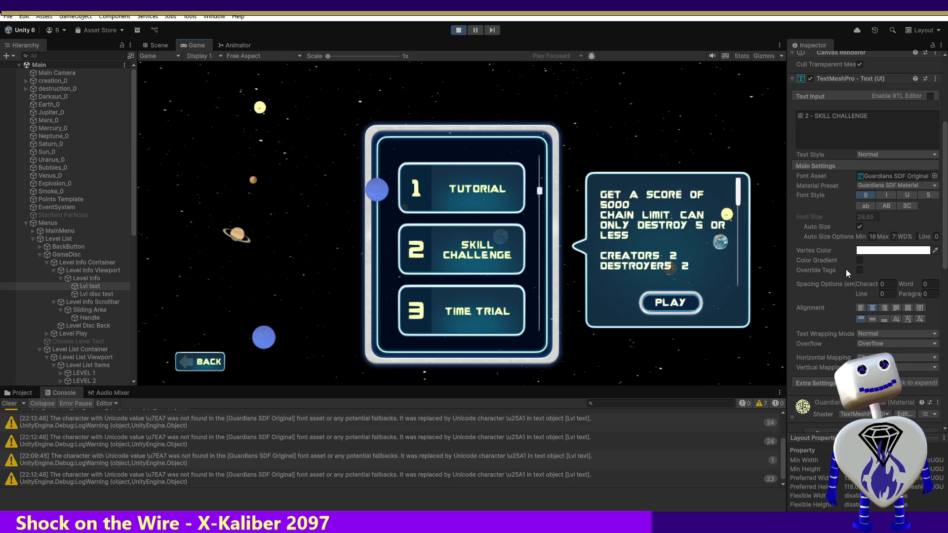
Step: Restart Play mode with Lvl text selected and open the Skill Challenge level from the level list
{"action": "left_click", "coordinate": [459, 31]}
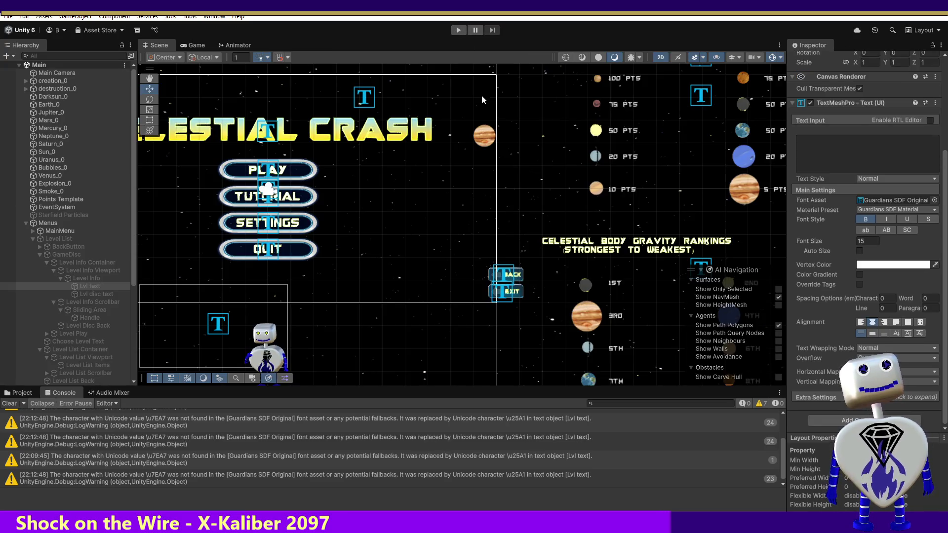
{"action": "left_click", "coordinate": [84, 285]}
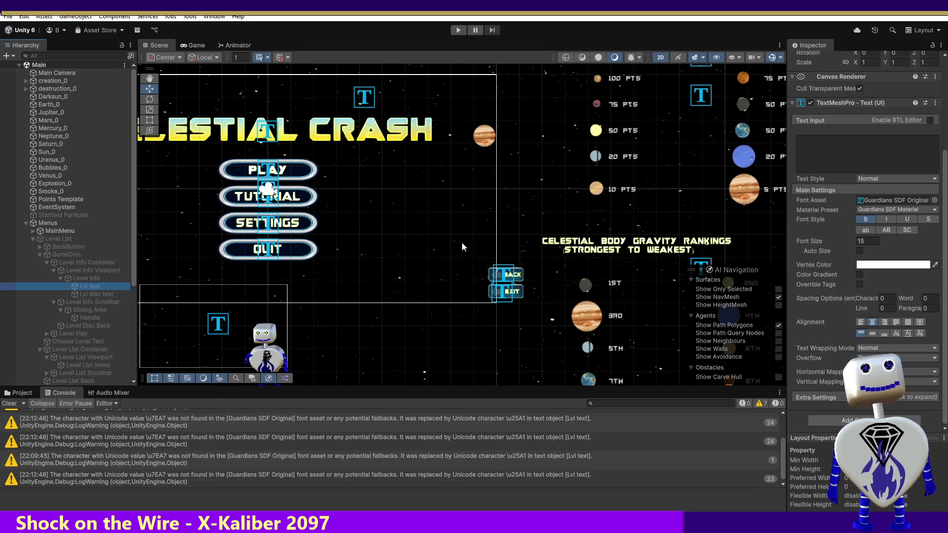
{"action": "left_click", "coordinate": [454, 31]}
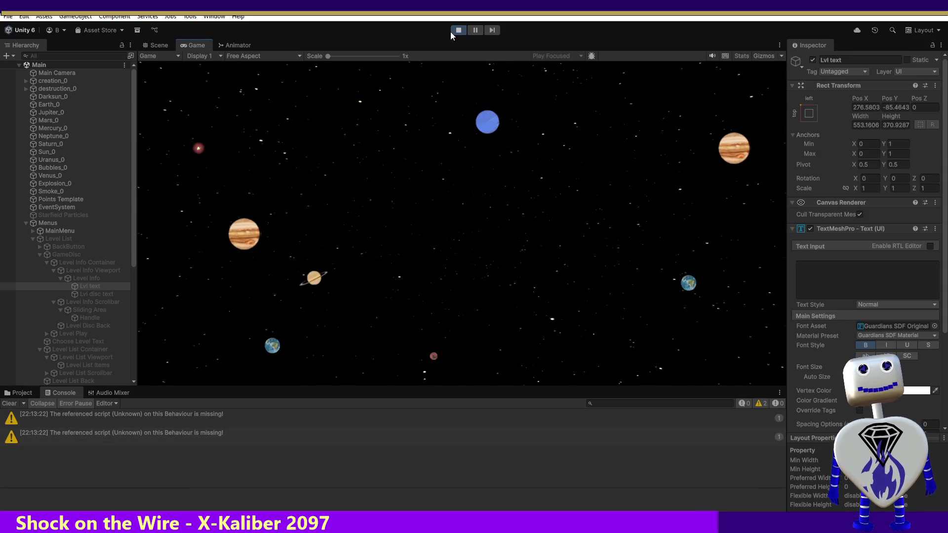
{"action": "left_click", "coordinate": [444, 194]}
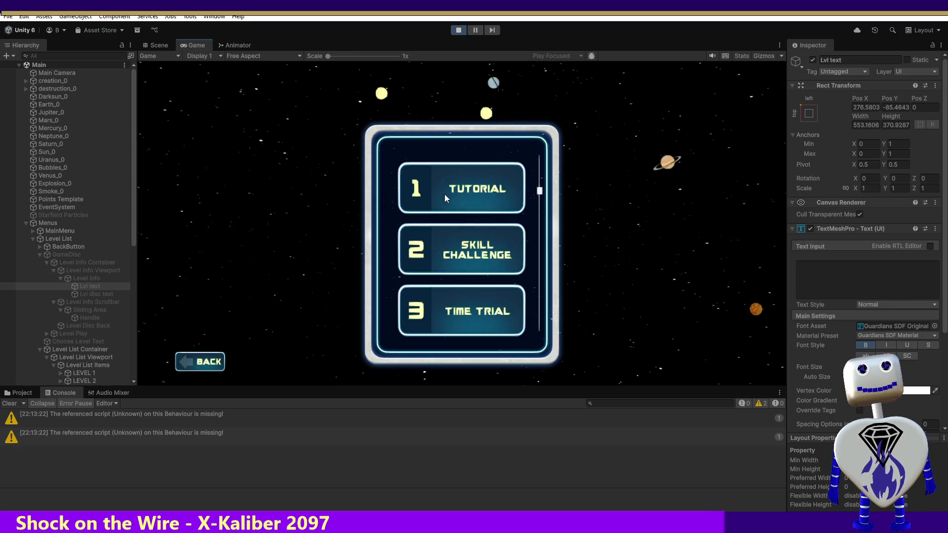
{"action": "left_click", "coordinate": [476, 257]}
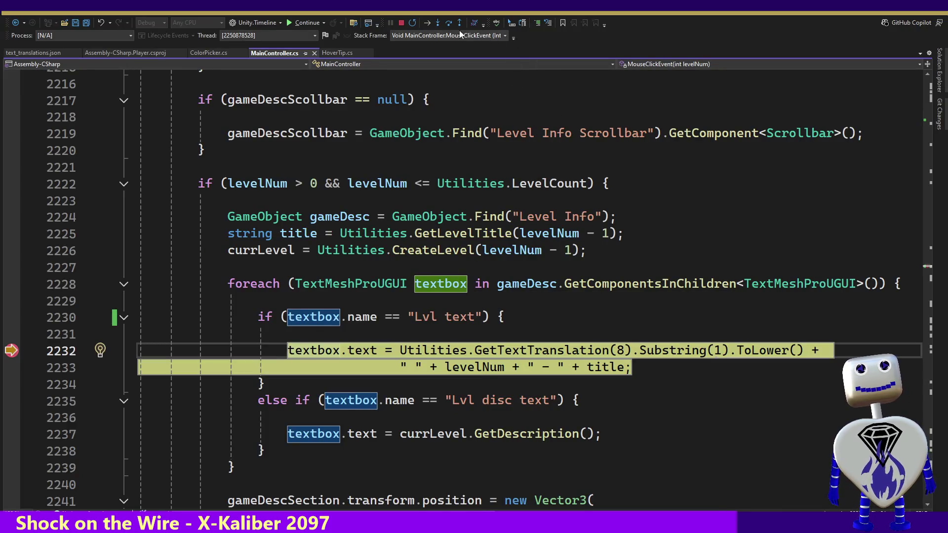
Step: Step into GetTextTranslation down to its textTranslations null check, then continue the game
{"action": "left_click", "coordinate": [437, 23]}
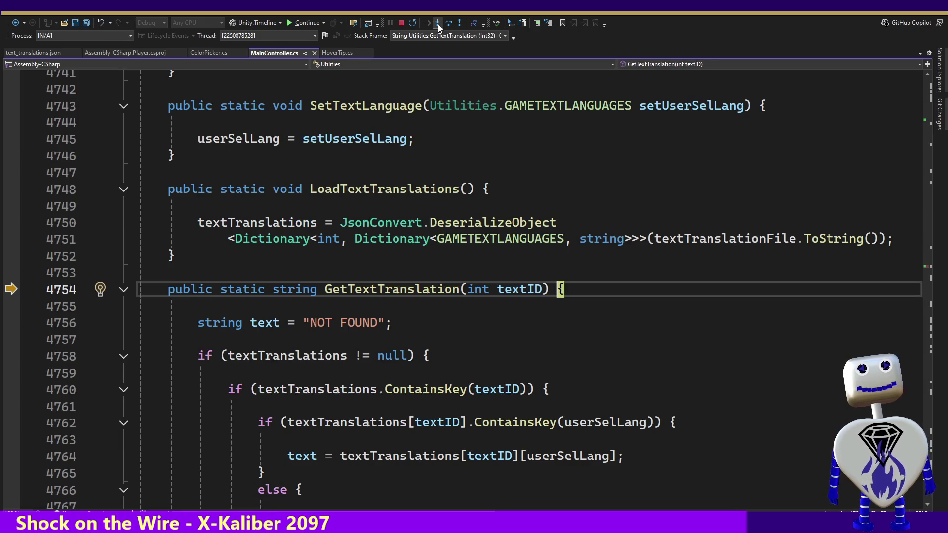
{"action": "left_click", "coordinate": [438, 24]}
{"action": "left_click", "coordinate": [437, 25]}
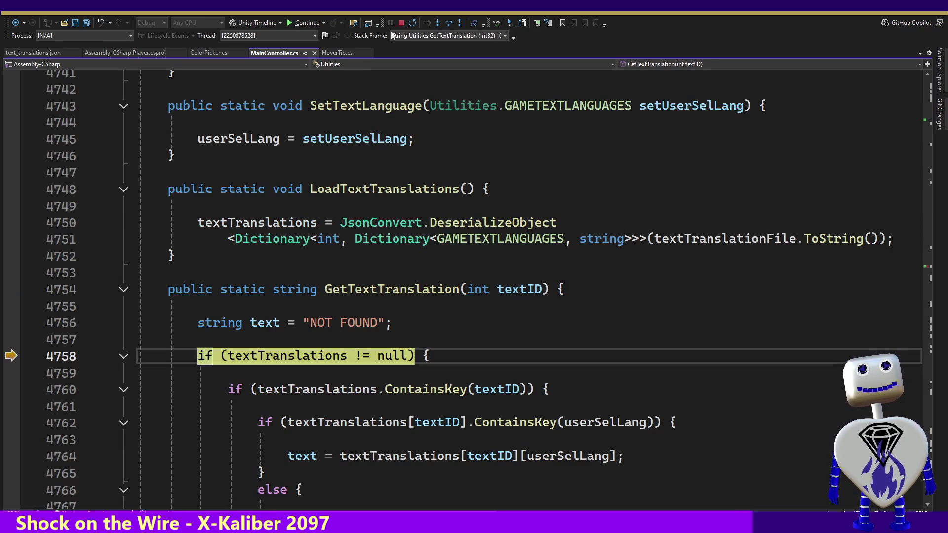
{"action": "left_click", "coordinate": [299, 25]}
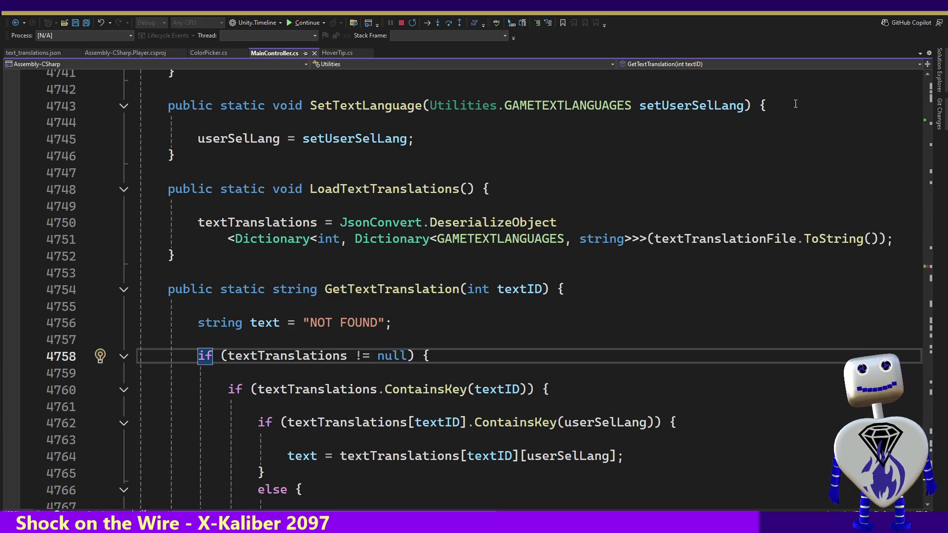
{"action": "key", "text": "alt+Tab"}
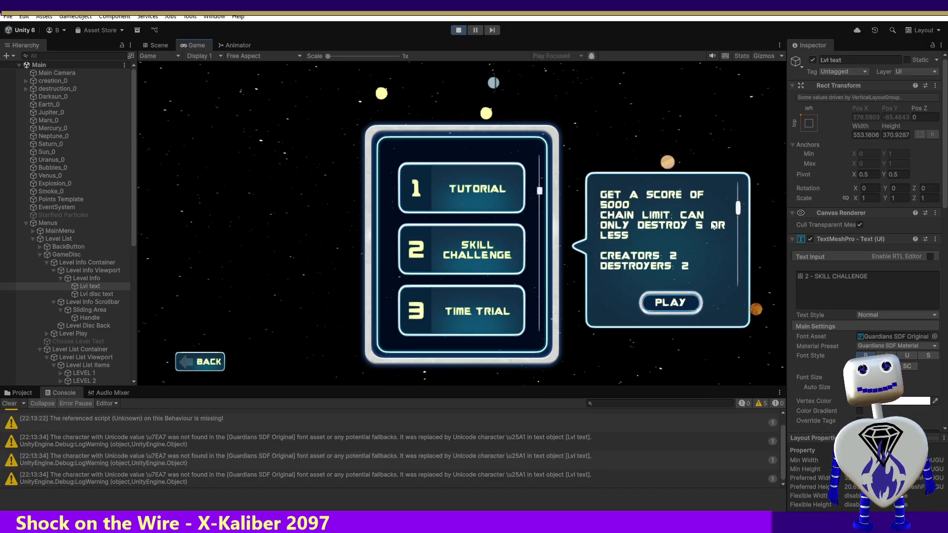
Step: Toggle Bold on the level title text in the Inspector
{"action": "scroll", "coordinate": [737, 209], "scroll_direction": "up", "scroll_amount": 2}
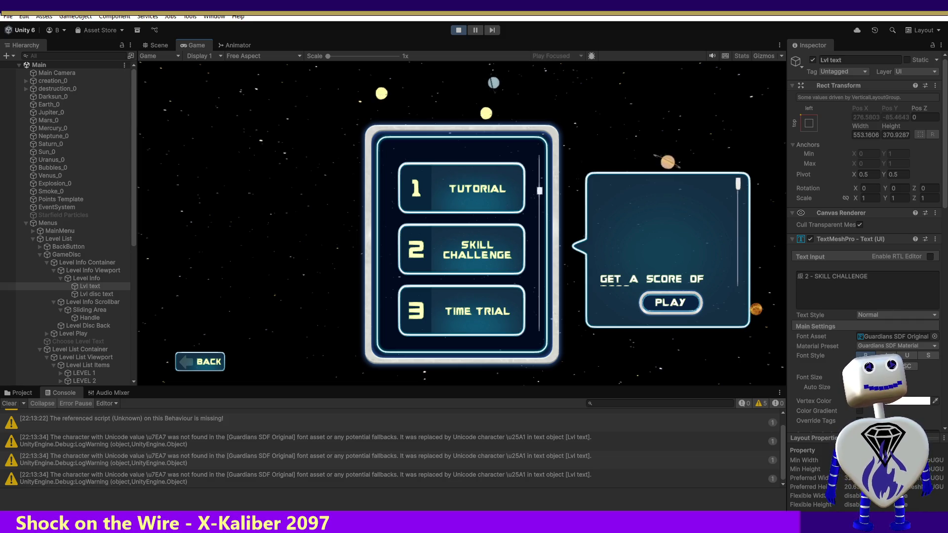
{"action": "left_click", "coordinate": [868, 354]}
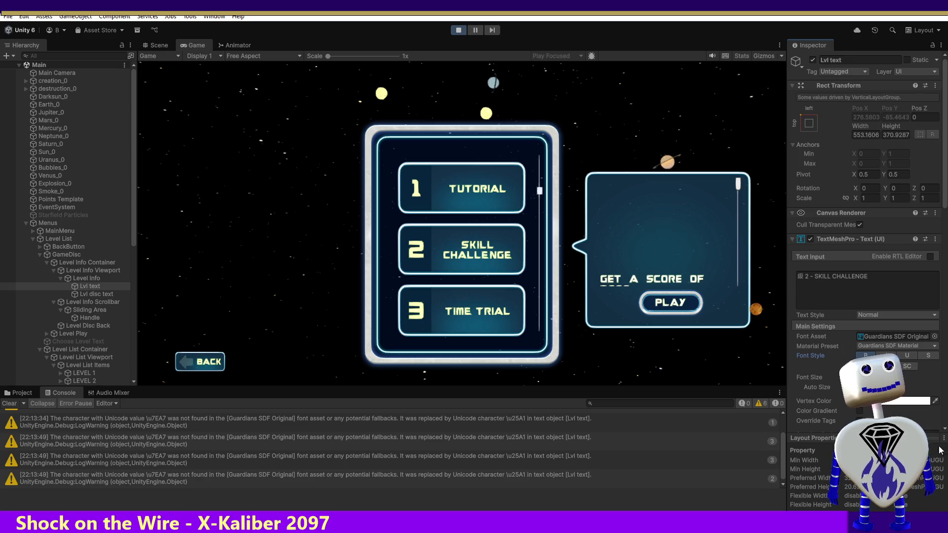
{"action": "left_click_drag", "start_coordinate": [945, 203], "coordinate": [943, 311]}
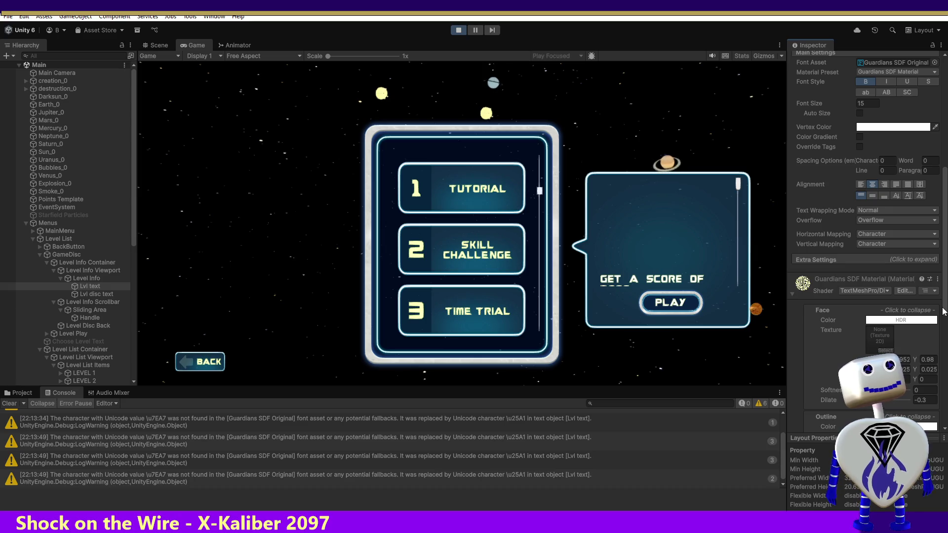
Step: Switch the title's Overflow to Truncate, revert it to Overflow, and scroll the info panel
{"action": "left_click", "coordinate": [899, 220]}
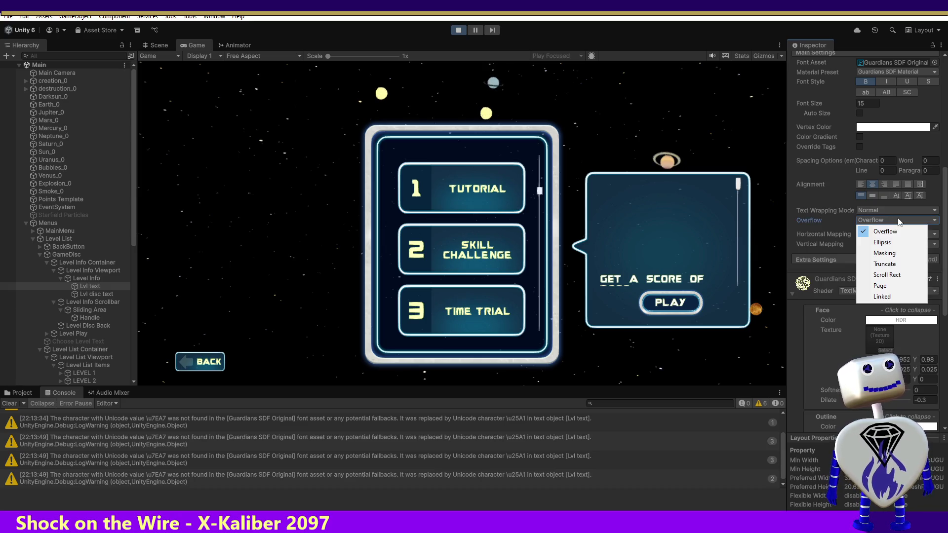
{"action": "left_click", "coordinate": [896, 263]}
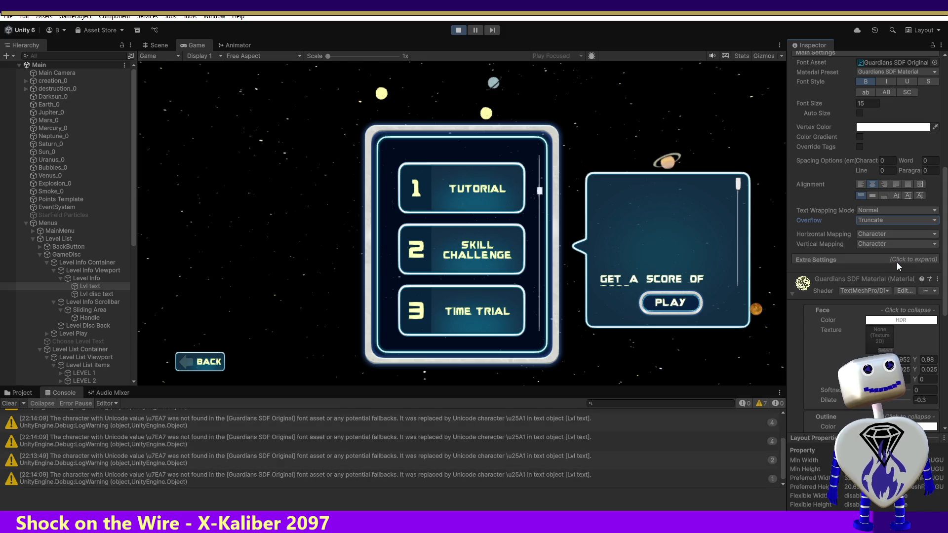
{"action": "left_click", "coordinate": [884, 221]}
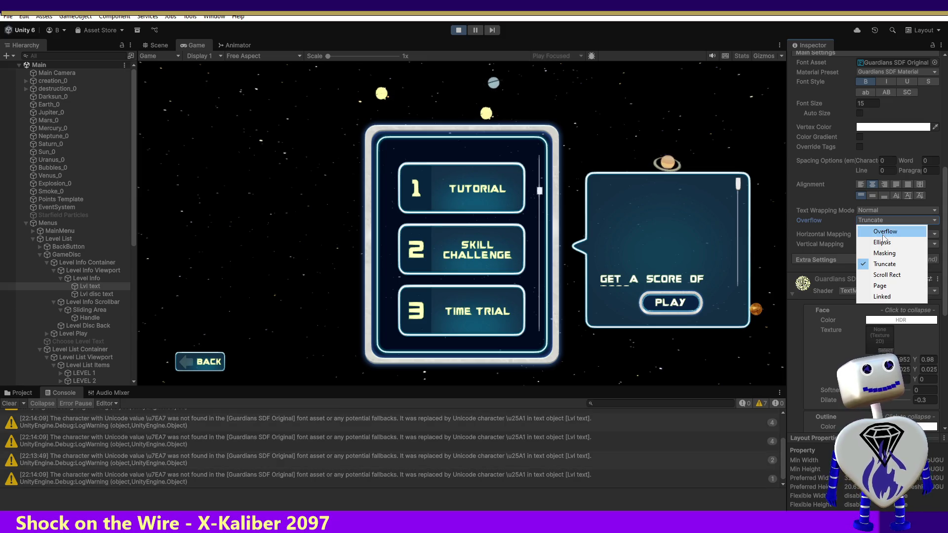
{"action": "left_click", "coordinate": [882, 232]}
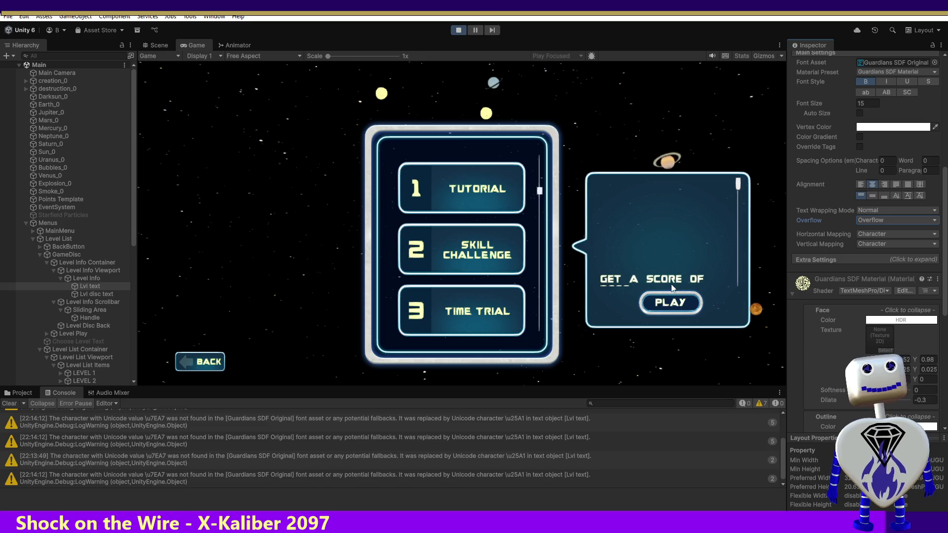
{"action": "scroll", "coordinate": [733, 223], "scroll_direction": "down", "scroll_amount": 2}
{"action": "scroll", "coordinate": [734, 227], "scroll_direction": "down", "scroll_amount": 1}
{"action": "scroll", "coordinate": [737, 206], "scroll_direction": "up", "scroll_amount": 4}
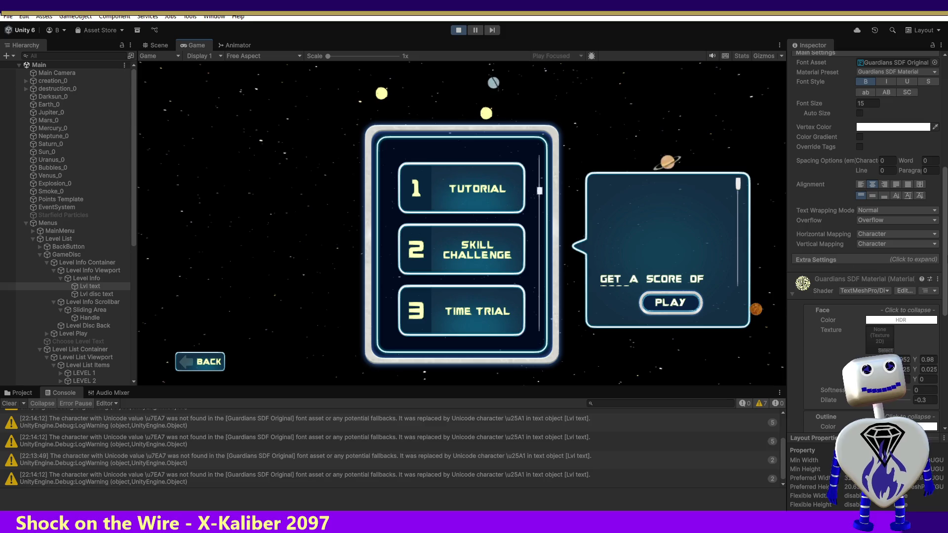
{"action": "left_click_drag", "start_coordinate": [947, 256], "coordinate": [936, 128]}
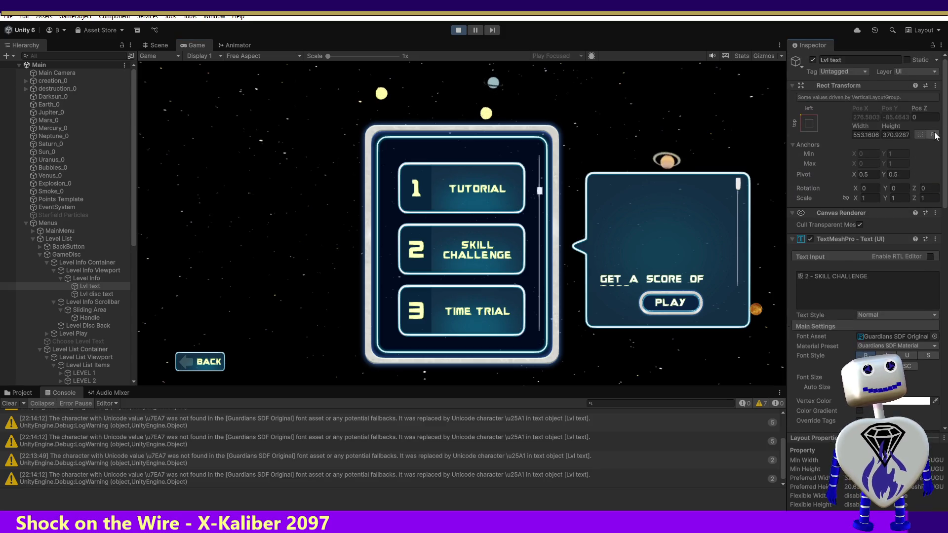
Step: Set the Lvl text height to 250
{"action": "left_click", "coordinate": [888, 135]}
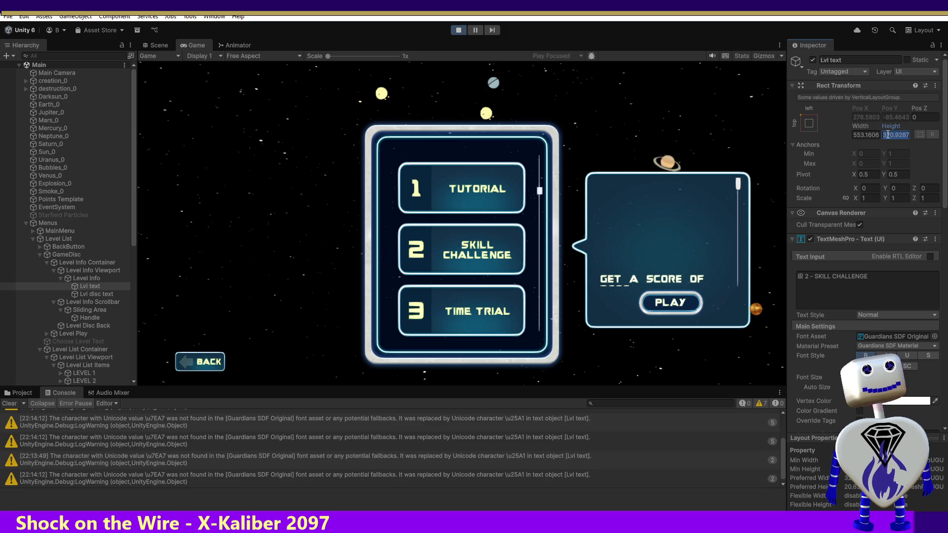
{"action": "type", "text": "250"}
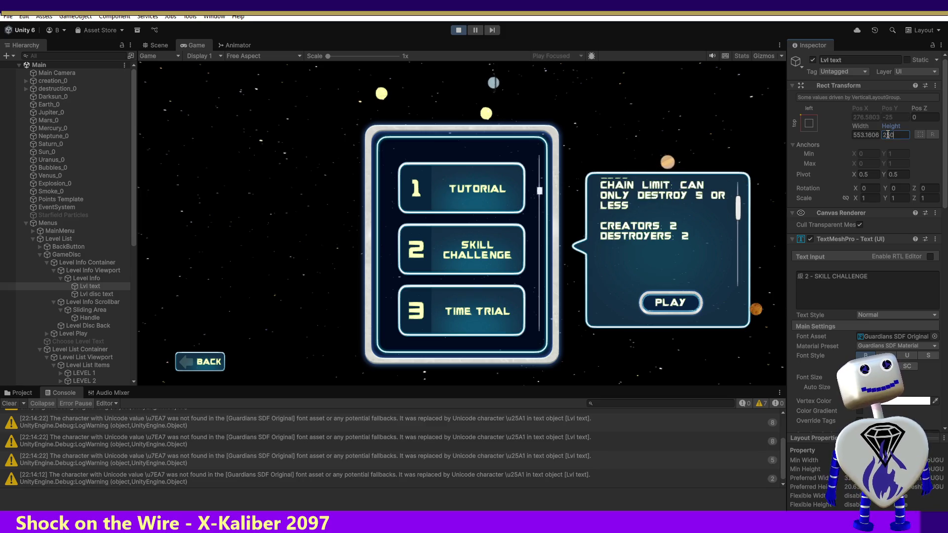
{"action": "mouse_move", "coordinate": [735, 211]}
{"action": "left_mouse_down"}
{"action": "mouse_move", "coordinate": [736, 202]}
{"action": "mouse_move", "coordinate": [739, 303]}
{"action": "mouse_move", "coordinate": [762, 212]}
{"action": "left_mouse_up"}
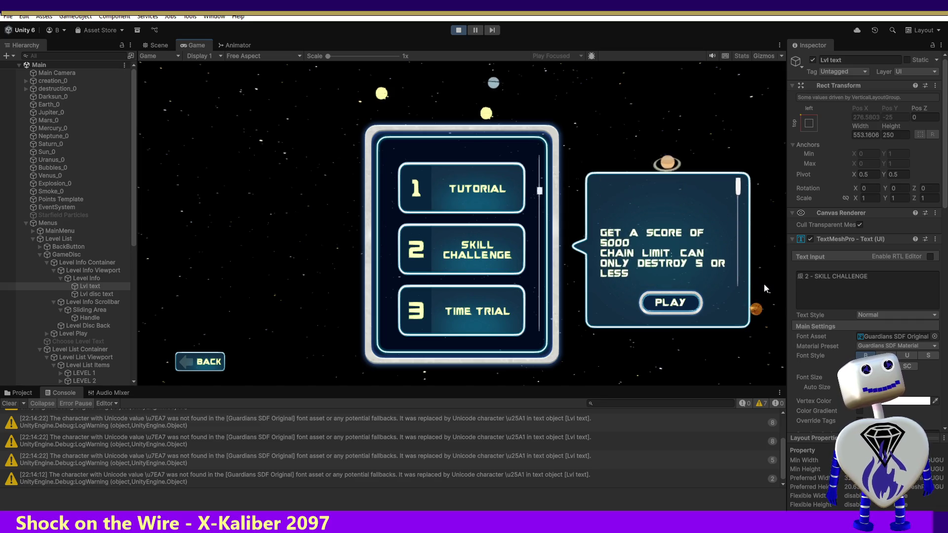
Step: Try Lvl text widths of 100, 500, 250 and finally 150
{"action": "left_click", "coordinate": [860, 135]}
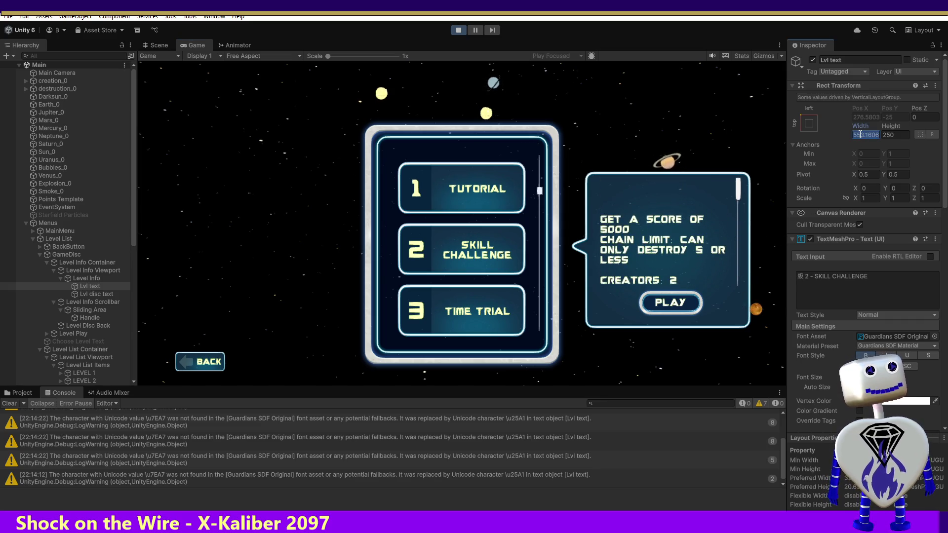
{"action": "type", "text": "100"}
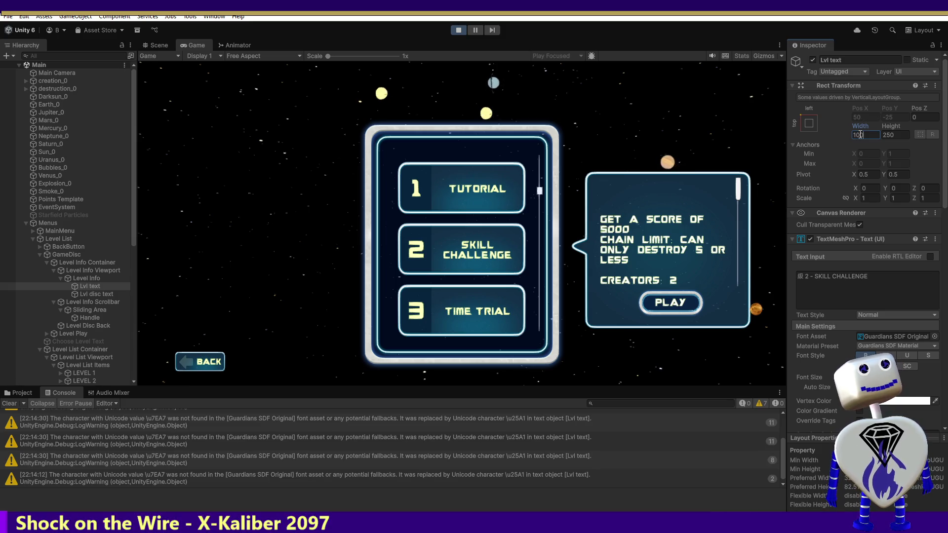
{"action": "key", "text": "BackSpace"}
{"action": "key", "text": "BackSpace"}
{"action": "key", "text": "BackSpace"}
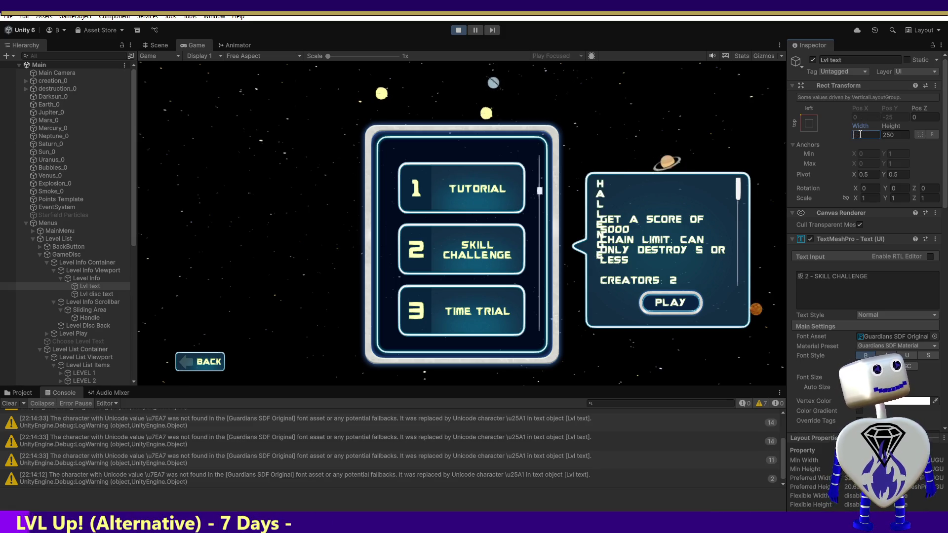
{"action": "type", "text": "500"}
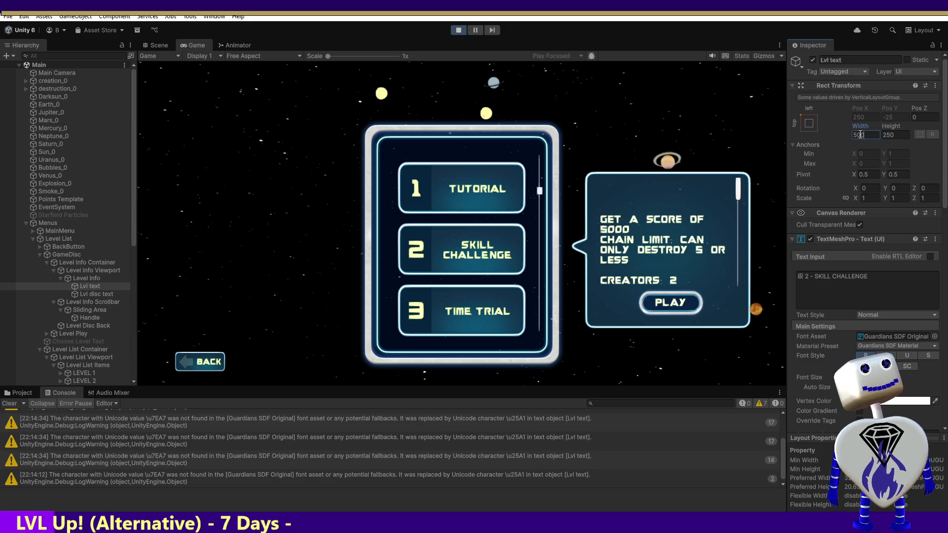
{"action": "key", "text": "BackSpace"}
{"action": "key", "text": "BackSpace"}
{"action": "key", "text": "BackSpace"}
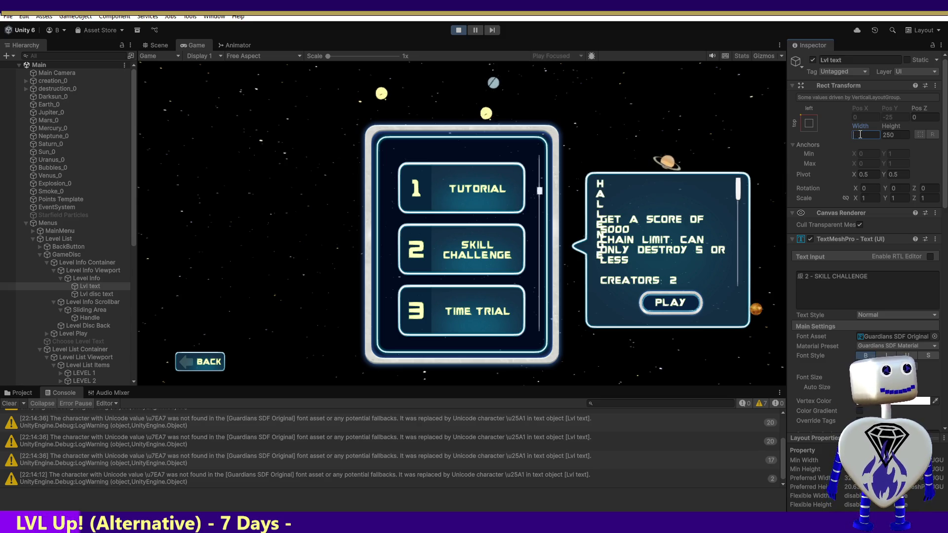
{"action": "type", "text": "250"}
{"action": "key", "text": "BackSpace"}
{"action": "key", "text": "BackSpace"}
{"action": "key", "text": "BackSpace"}
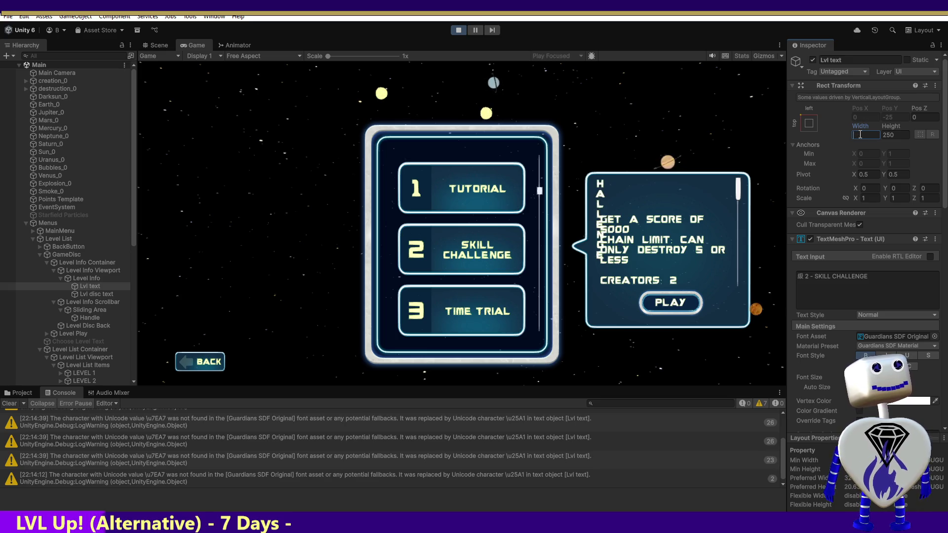
{"action": "type", "text": "10"}
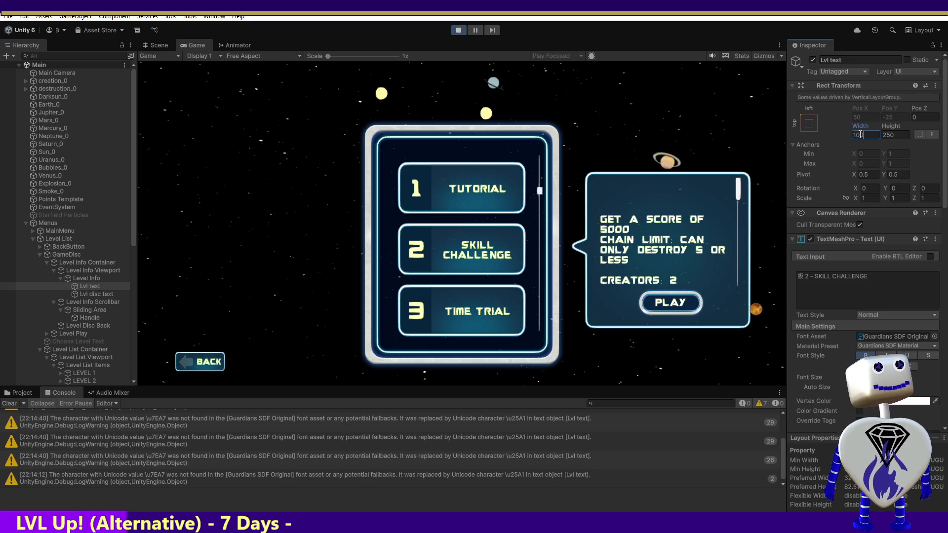
{"action": "key", "text": "BackSpace"}
{"action": "type", "text": "50"}
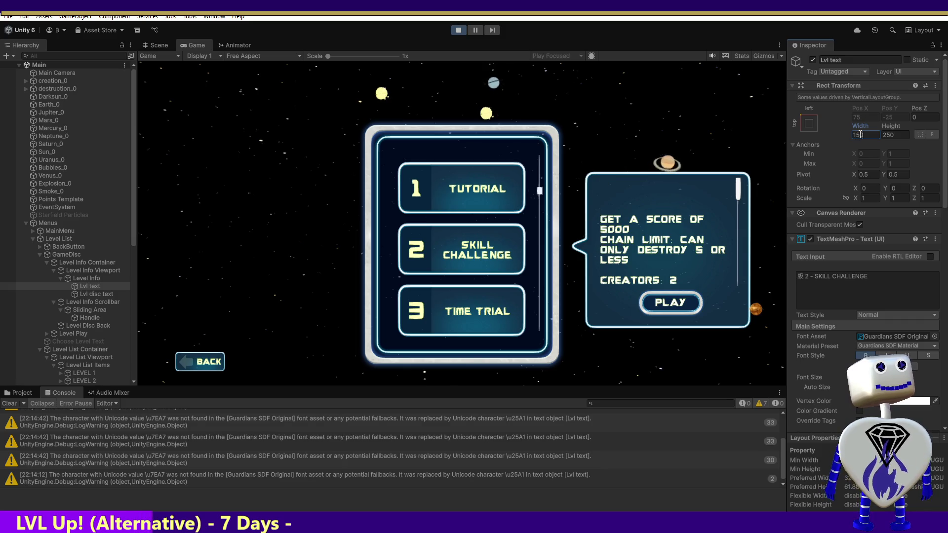
{"action": "scroll", "coordinate": [696, 247], "scroll_direction": "down", "scroll_amount": 2}
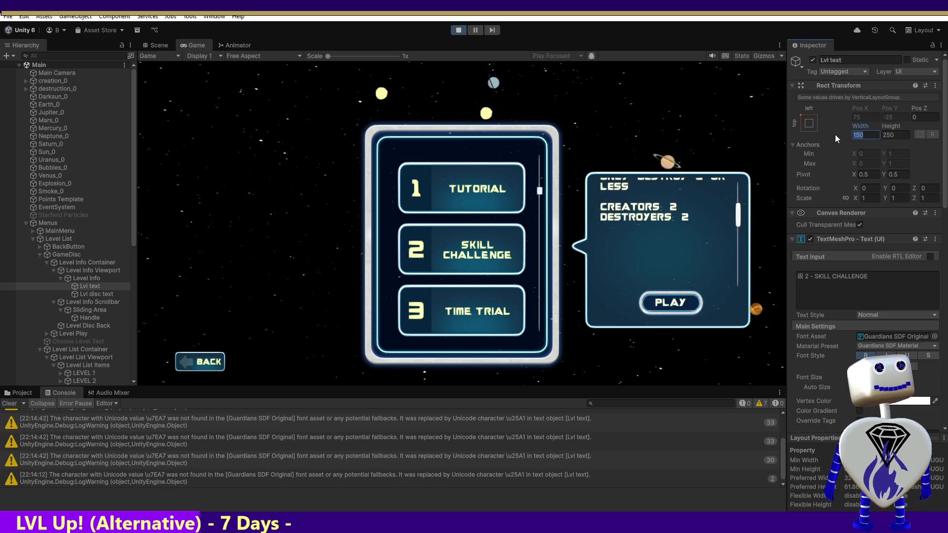
{"action": "key", "text": "Return"}
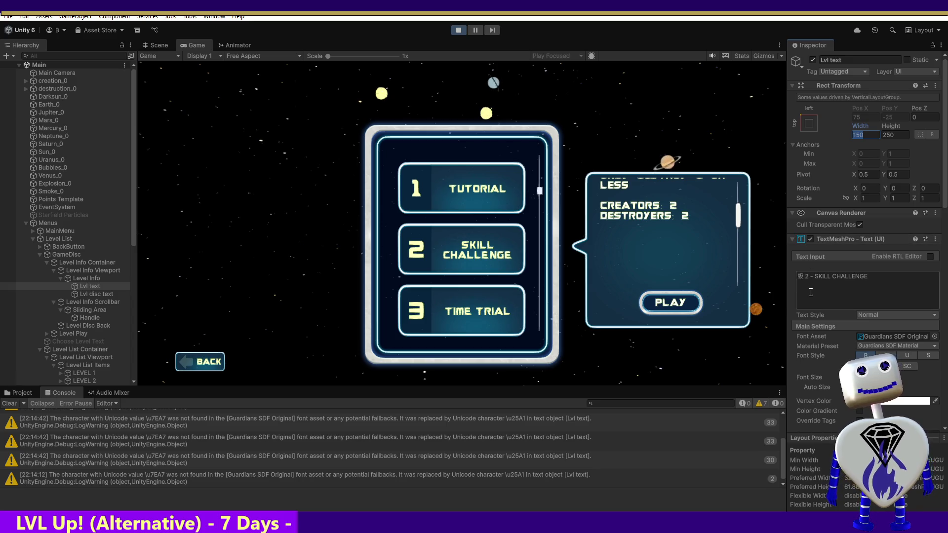
Step: Copy Lvl disc text's 286.79 width and enter it as Lvl text's Width
{"action": "left_click", "coordinate": [108, 294]}
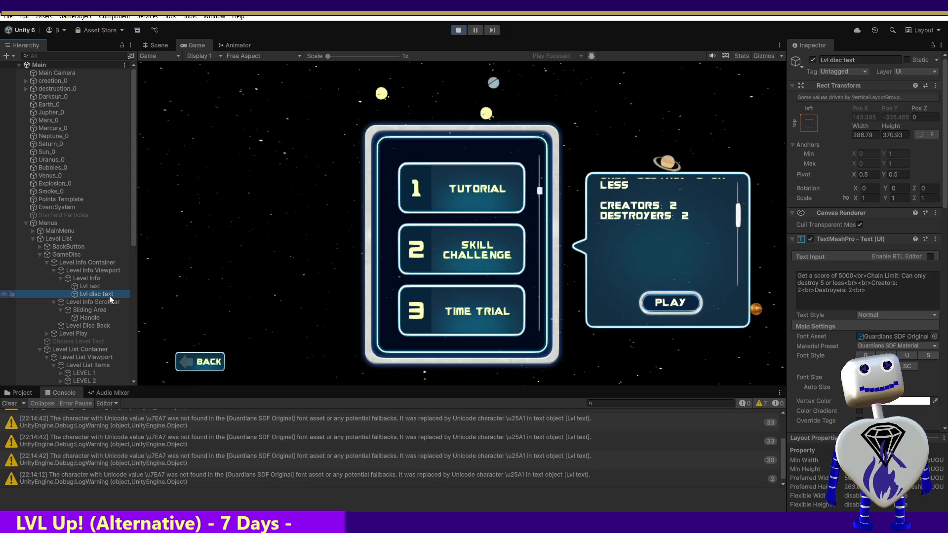
{"action": "left_click", "coordinate": [875, 134]}
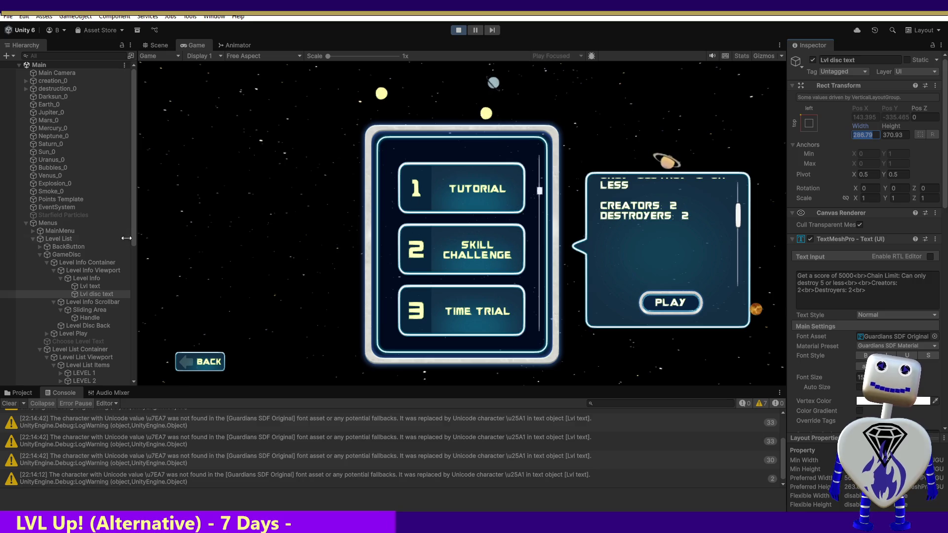
{"action": "left_click", "coordinate": [90, 286]}
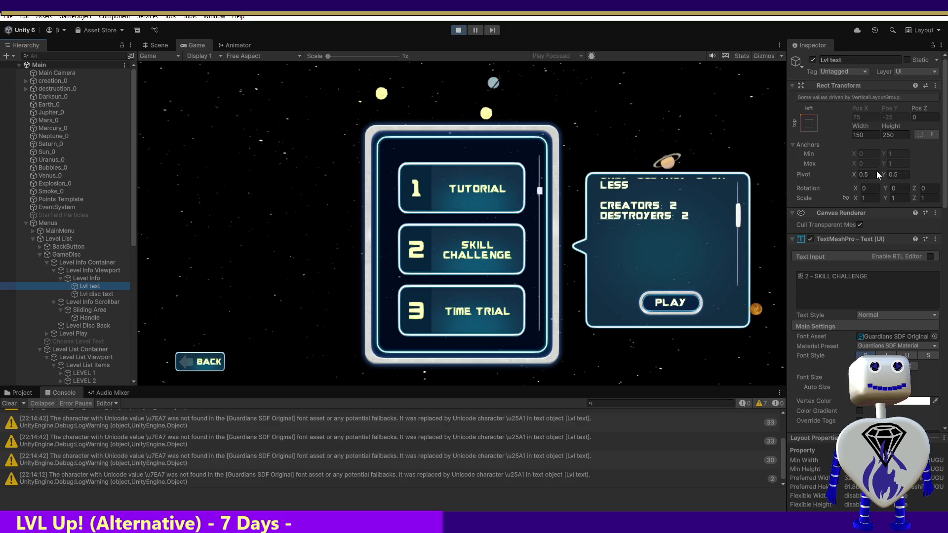
{"action": "left_click", "coordinate": [868, 132]}
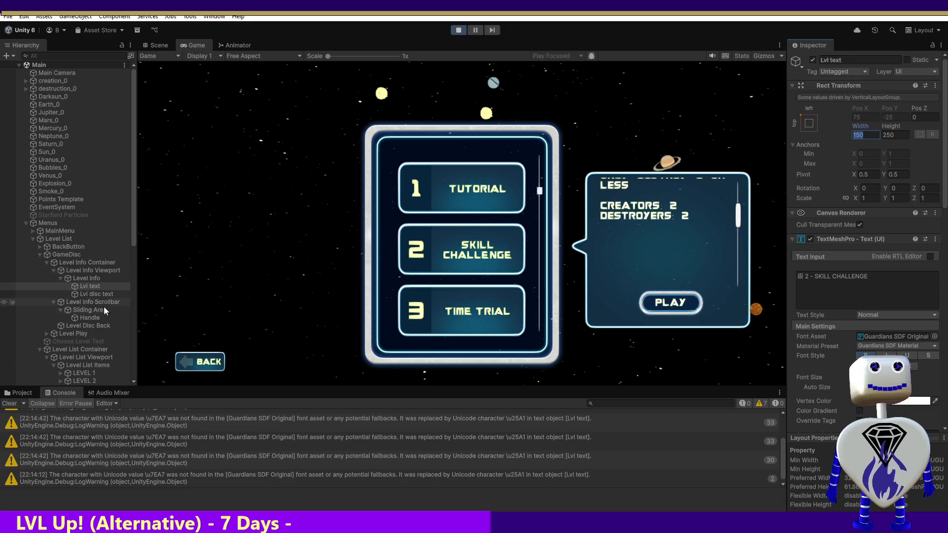
{"action": "left_click", "coordinate": [83, 287]}
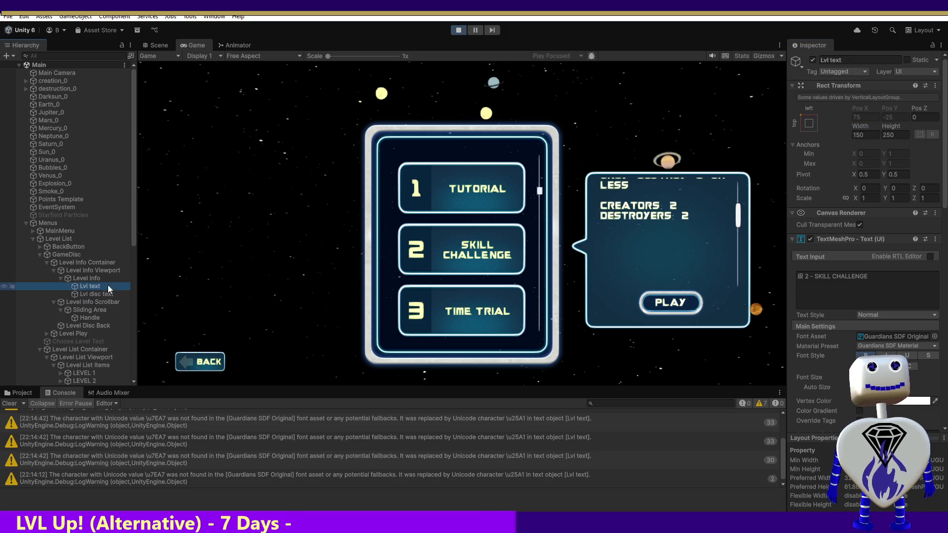
{"action": "left_click", "coordinate": [865, 135]}
{"action": "type", "text": "286.79"}
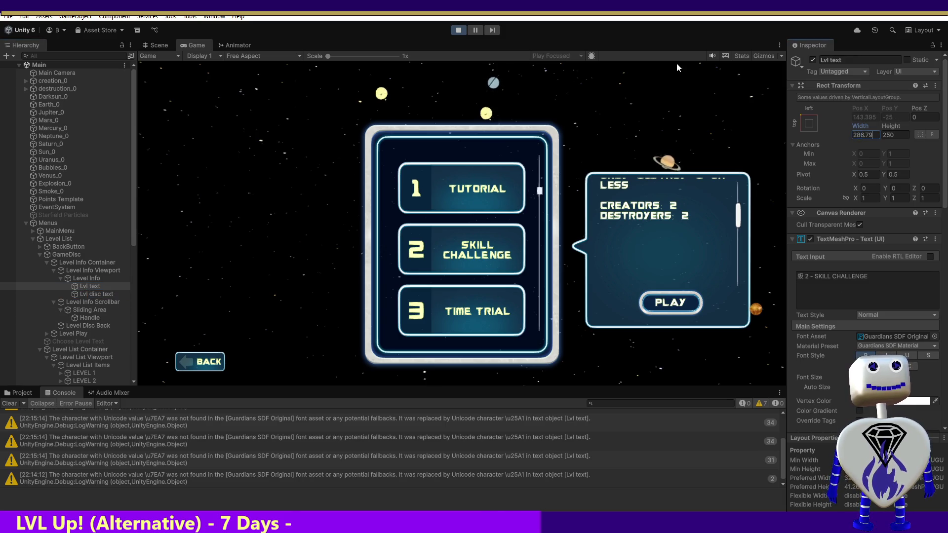
{"action": "mouse_move", "coordinate": [701, 220]}
{"action": "left_mouse_down"}
{"action": "mouse_move", "coordinate": [689, 255]}
{"action": "mouse_move", "coordinate": [711, 332]}
{"action": "mouse_move", "coordinate": [701, 280]}
{"action": "mouse_move", "coordinate": [701, 308]}
{"action": "left_mouse_up"}
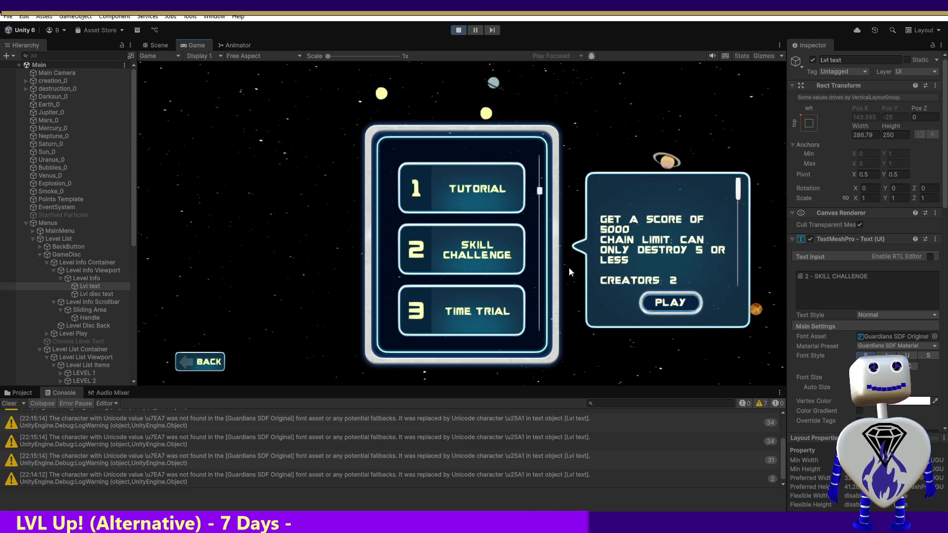
{"action": "left_click", "coordinate": [93, 288]}
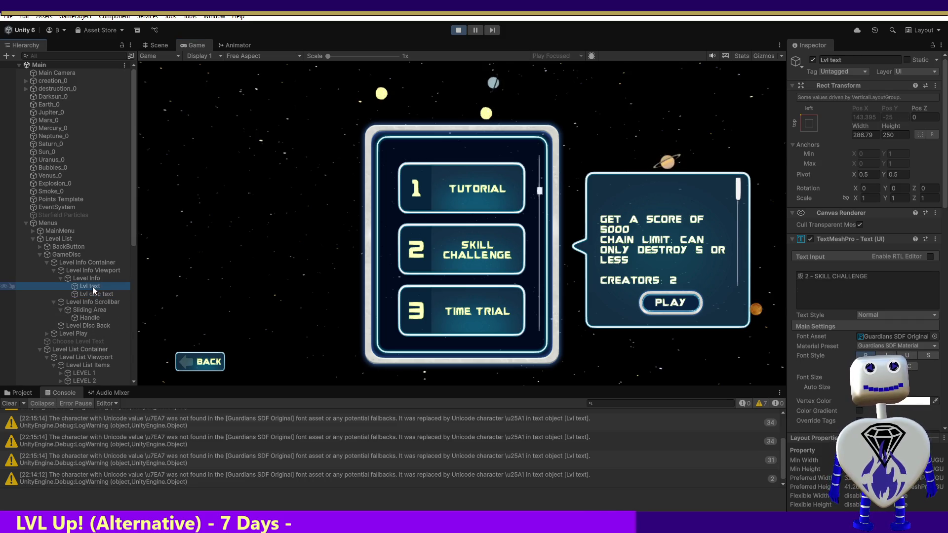
{"action": "left_click", "coordinate": [94, 295]}
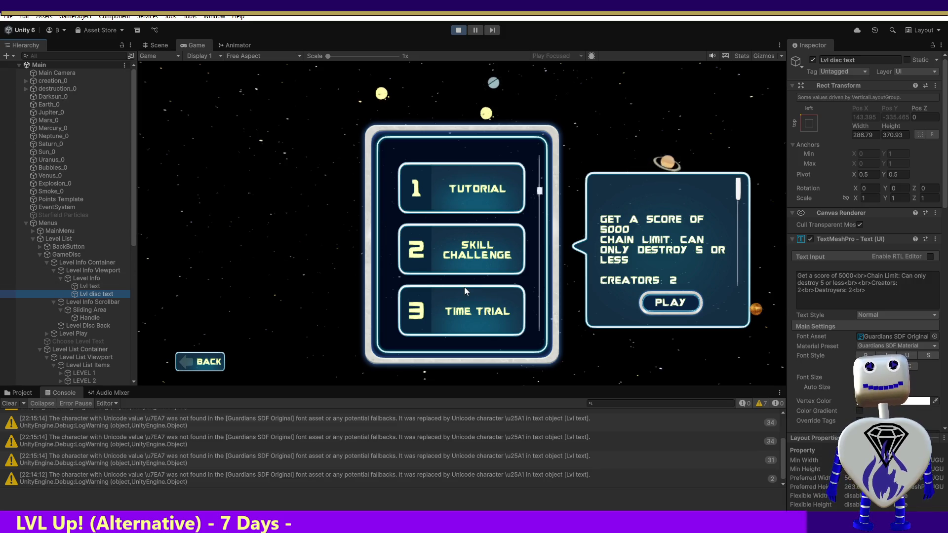
Step: Stop and restart Play mode, then click PLAY on the main menu to reach level select
{"action": "left_click", "coordinate": [462, 29]}
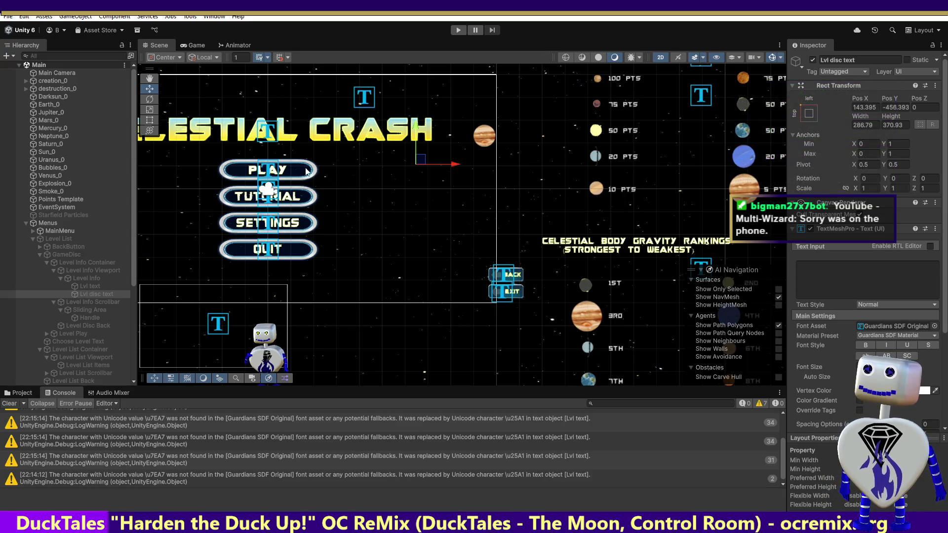
{"action": "left_click", "coordinate": [459, 30]}
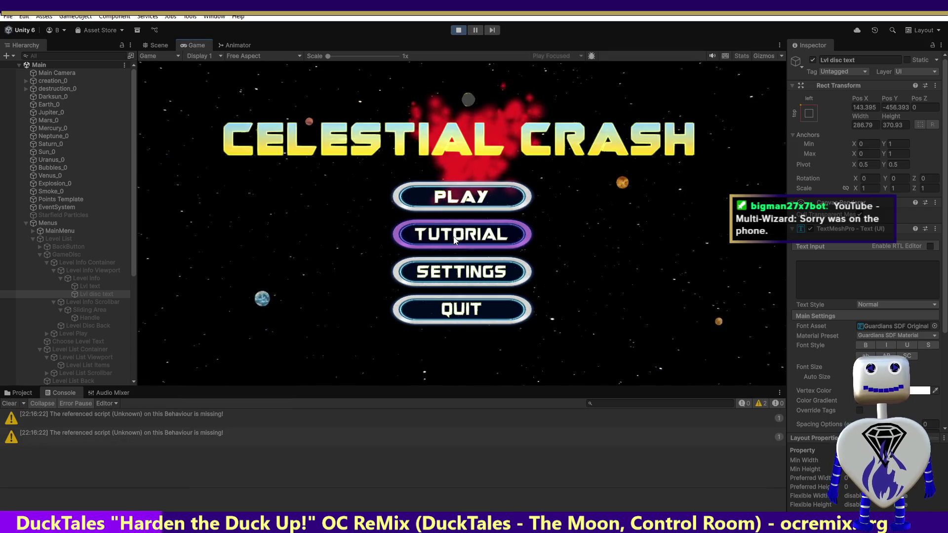
{"action": "left_click", "coordinate": [463, 197]}
Step: Continue past the breakpoint, check the level info panel, stop the game, and return to Visual Studio
{"action": "left_click", "coordinate": [465, 200]}
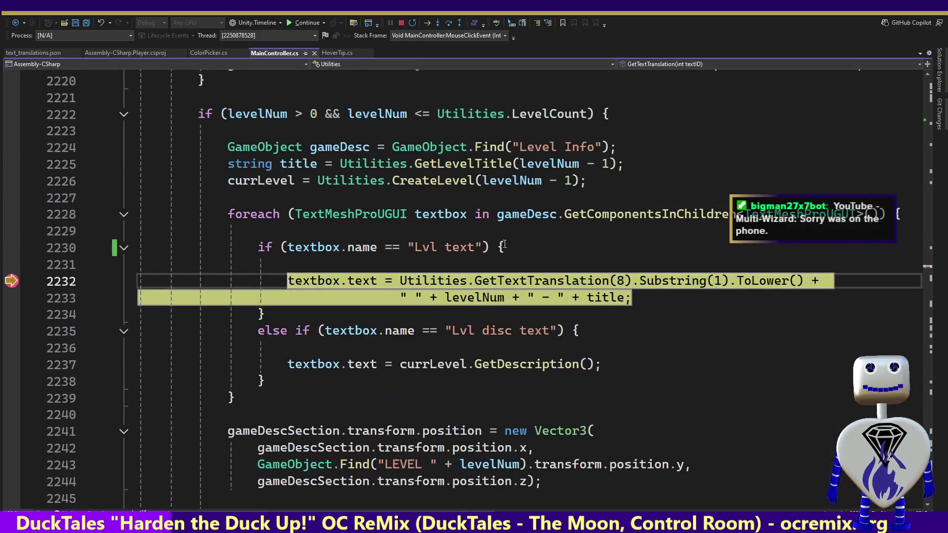
{"action": "mouse_move", "coordinate": [481, 296]}
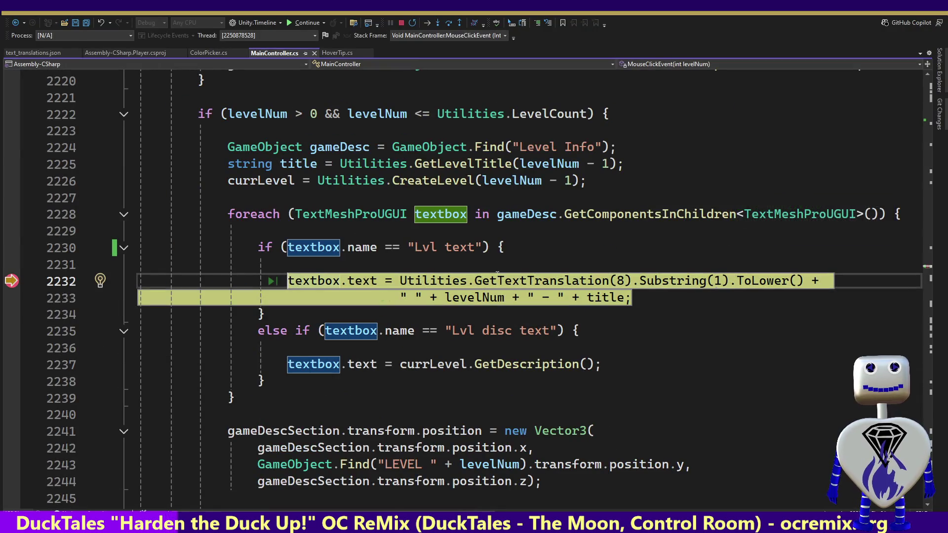
{"action": "left_click", "coordinate": [315, 22]}
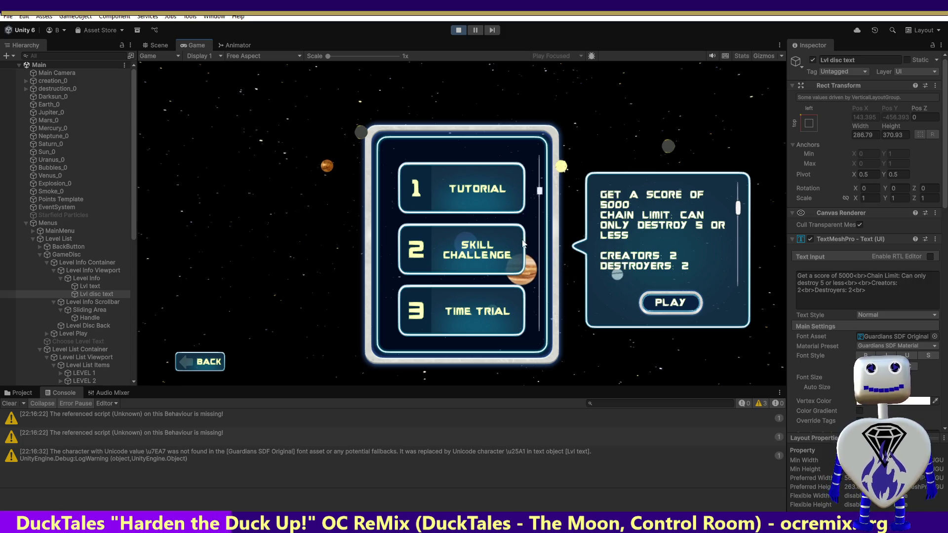
{"action": "left_click", "coordinate": [458, 30]}
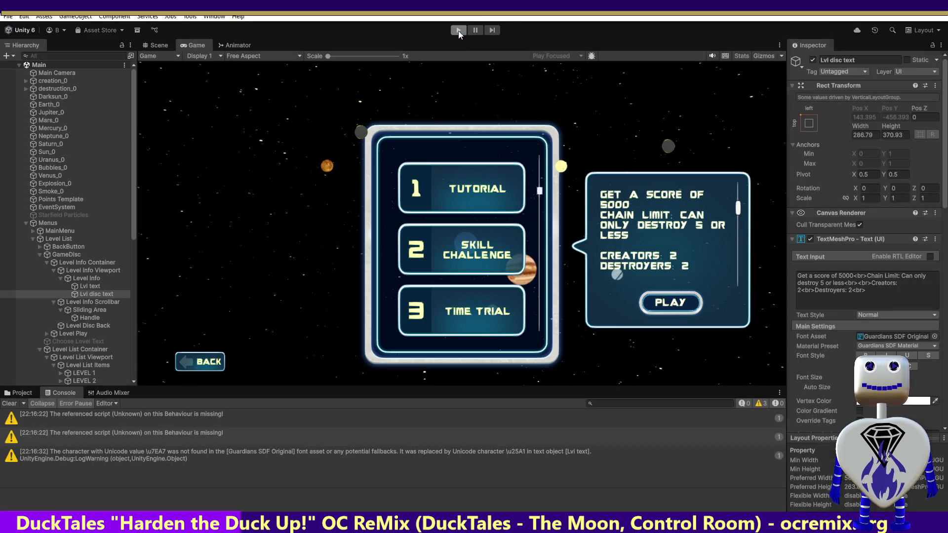
{"action": "key", "text": "alt+Tab"}
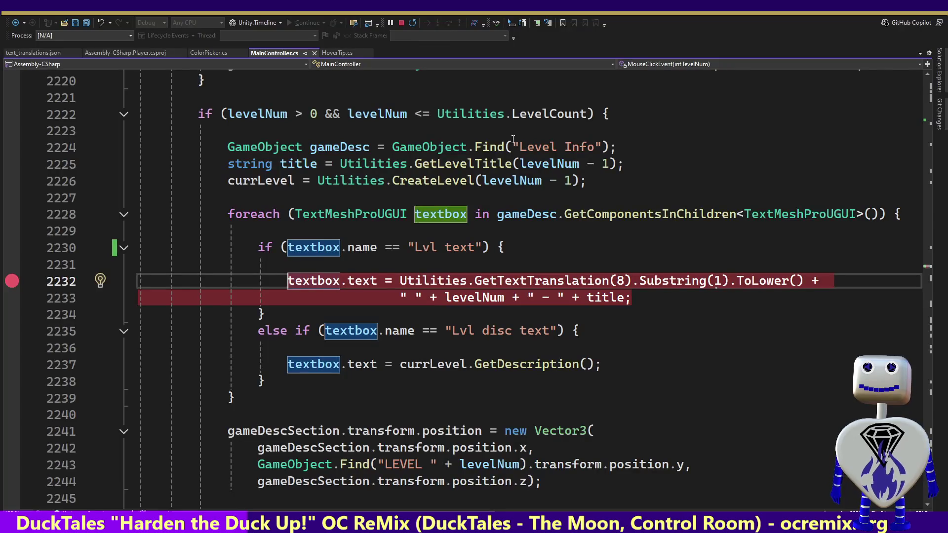
Step: Search for other 'Lvl text' uses and delete the 'Lvl text' if-branch through its else
{"action": "left_click", "coordinate": [454, 299]}
{"action": "left_click_drag", "start_coordinate": [415, 247], "coordinate": [469, 250]}
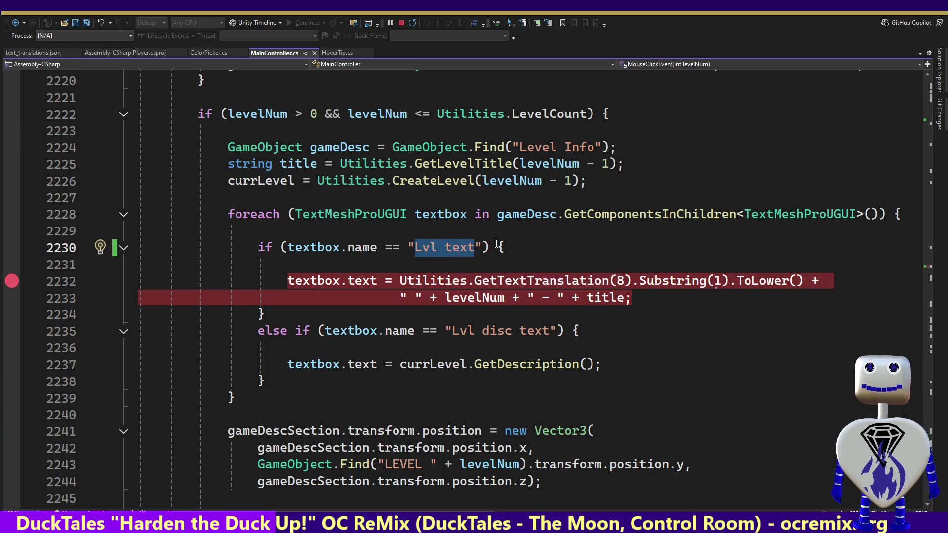
{"action": "key", "text": "ctrl+f"}
{"action": "key", "text": "Return"}
{"action": "key", "text": "Return"}
{"action": "key", "text": "Return"}
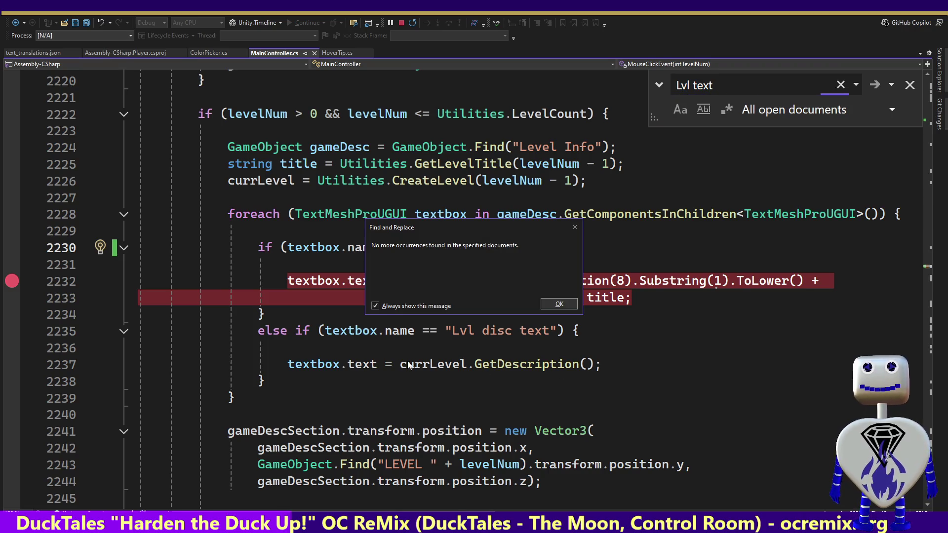
{"action": "left_click", "coordinate": [551, 304]}
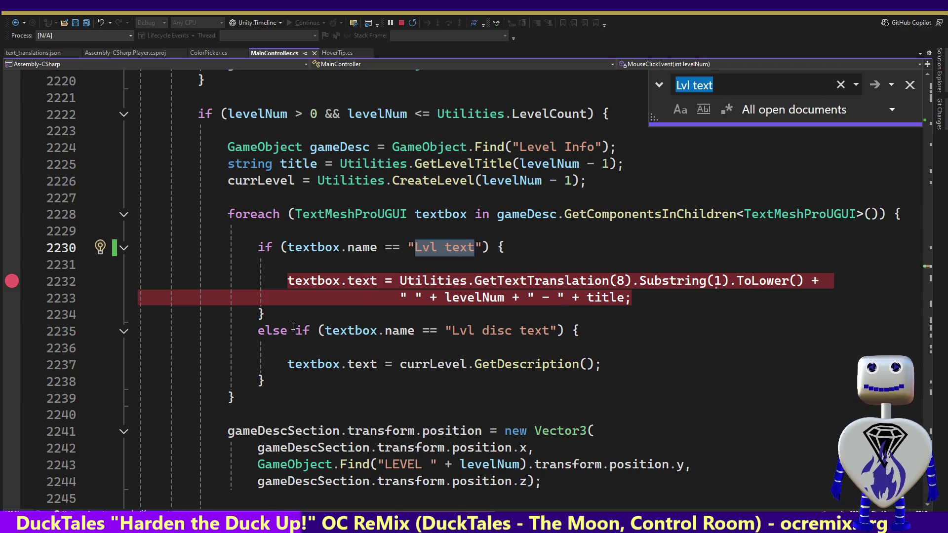
{"action": "mouse_move", "coordinate": [295, 331]}
{"action": "left_mouse_down"}
{"action": "mouse_move", "coordinate": [259, 280]}
{"action": "mouse_move", "coordinate": [257, 247]}
{"action": "left_mouse_up"}
{"action": "key", "text": "Delete"}
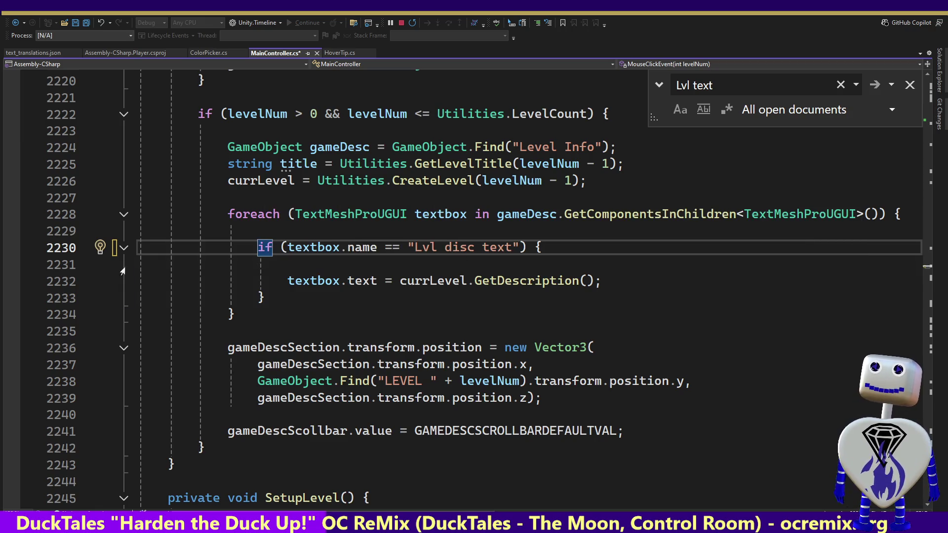
Step: Set a breakpoint on the remaining if line and delete the 'Lvl disc text' condition
{"action": "left_click", "coordinate": [11, 247]}
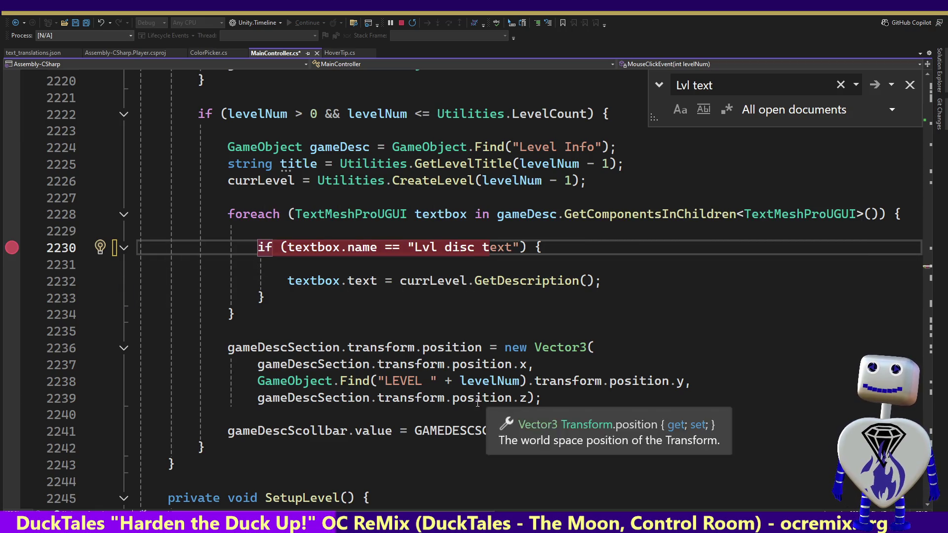
{"action": "left_click", "coordinate": [909, 86]}
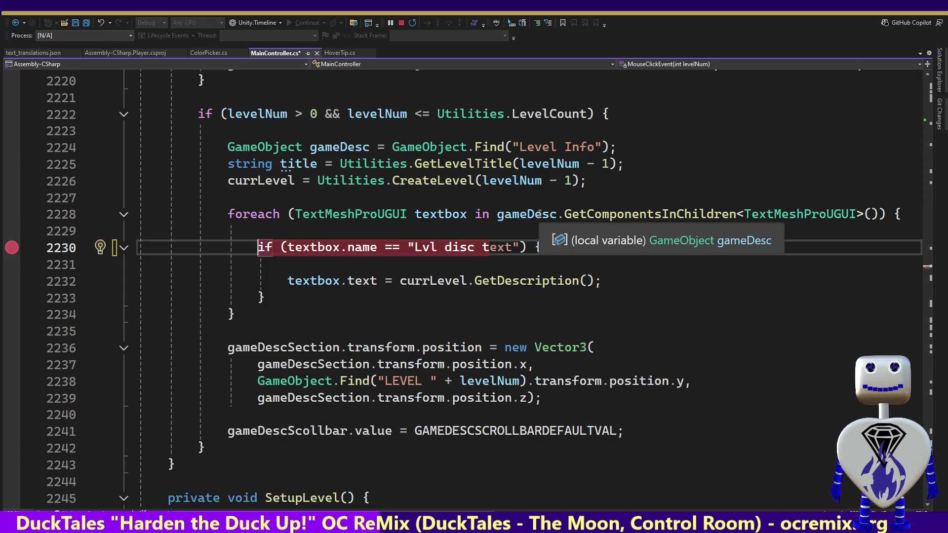
{"action": "left_click", "coordinate": [280, 281]}
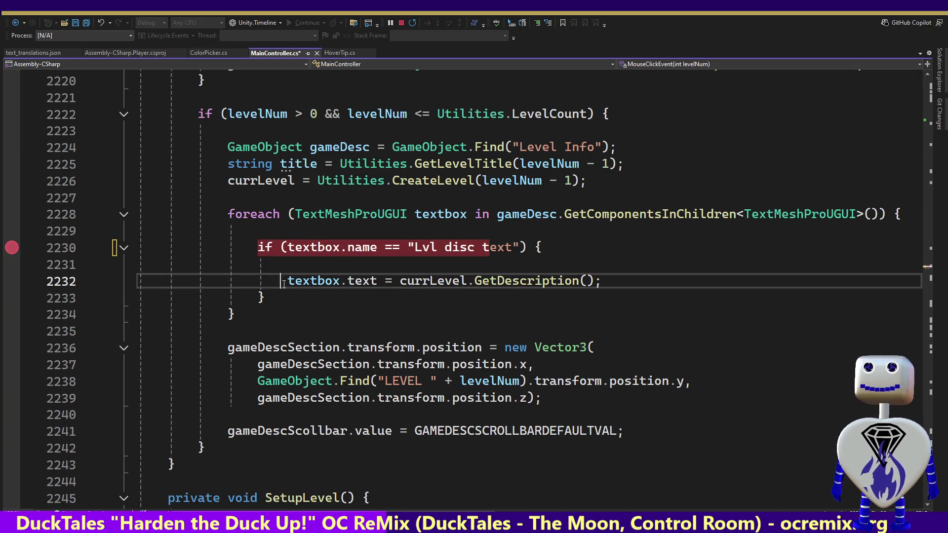
{"action": "key", "text": "BackSpace"}
{"action": "mouse_move", "coordinate": [282, 282]}
{"action": "left_mouse_down"}
{"action": "mouse_move", "coordinate": [276, 259]}
{"action": "mouse_move", "coordinate": [278, 281]}
{"action": "mouse_move", "coordinate": [257, 246]}
{"action": "mouse_move", "coordinate": [600, 254]}
{"action": "left_mouse_up"}
{"action": "key", "text": "BackSpace"}
{"action": "key", "text": "BackSpace"}
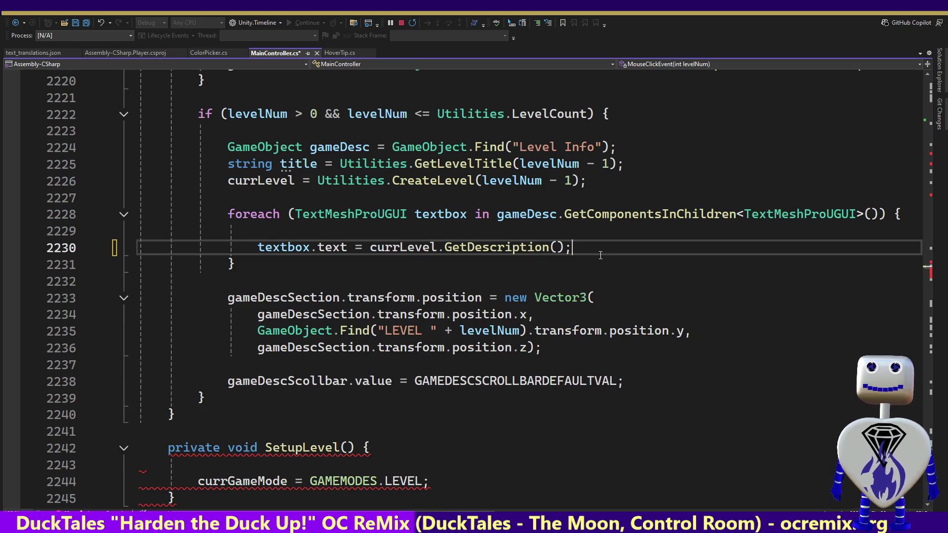
Step: Change GetComponentsInChildren to GetComponentInChildren and cut the gameDesc lookup from the foreach header
{"action": "key", "text": "ctrl+s"}
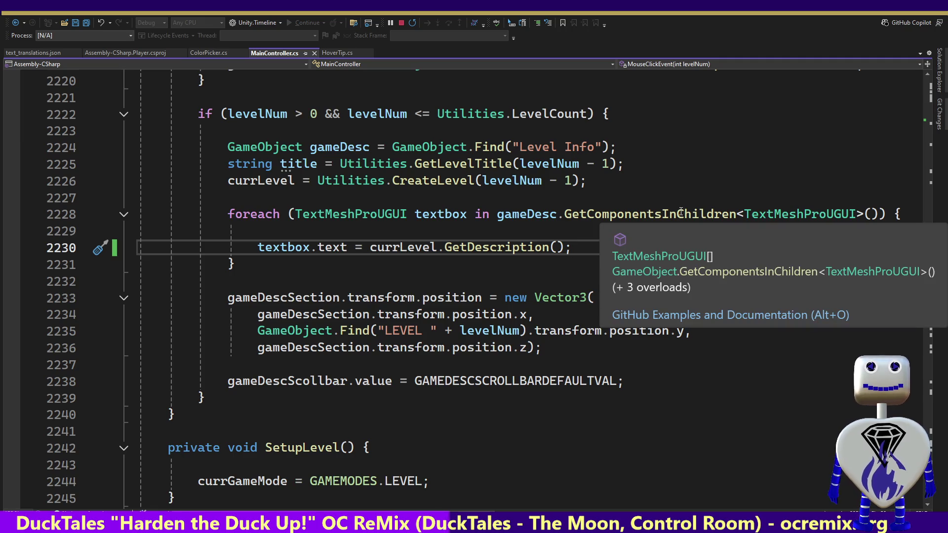
{"action": "left_click", "coordinate": [662, 215]}
{"action": "key", "text": "ctrl+w"}
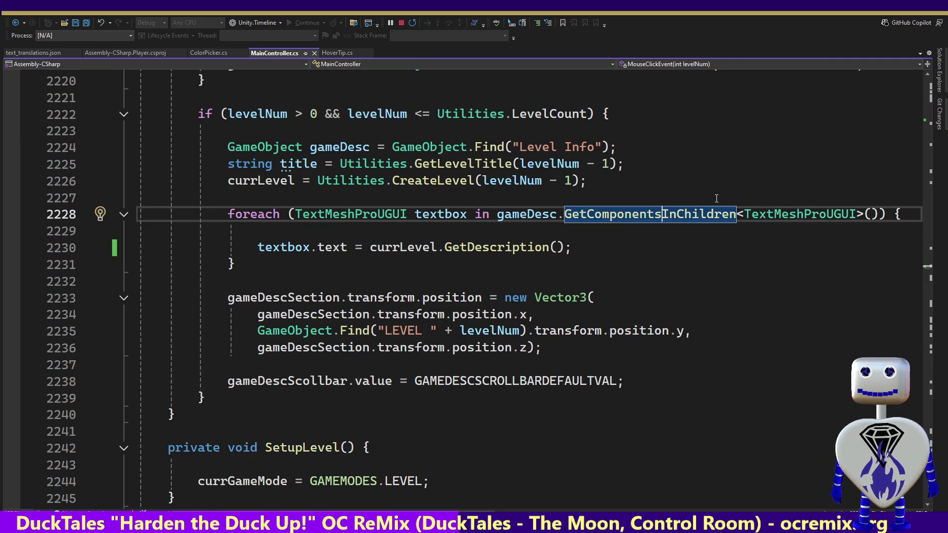
{"action": "key", "text": "BackSpace"}
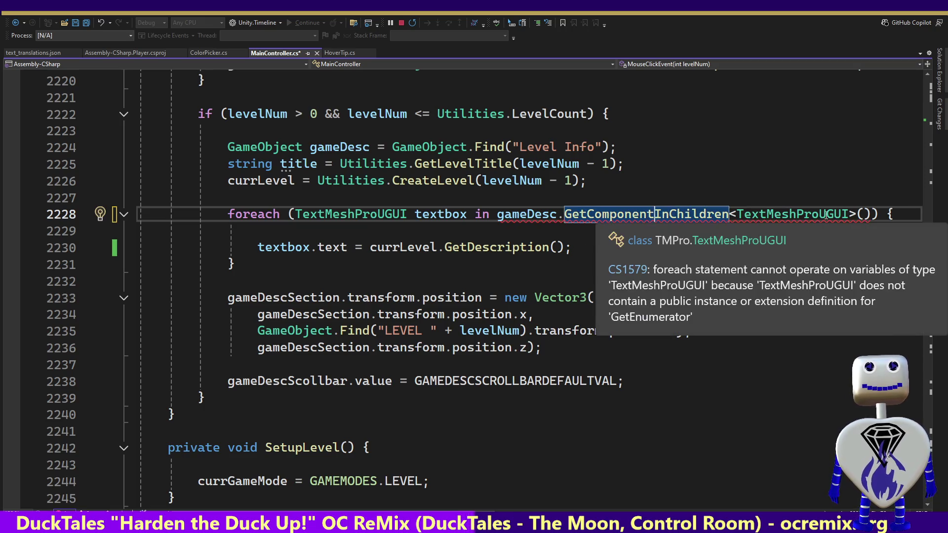
{"action": "mouse_move", "coordinate": [873, 214]}
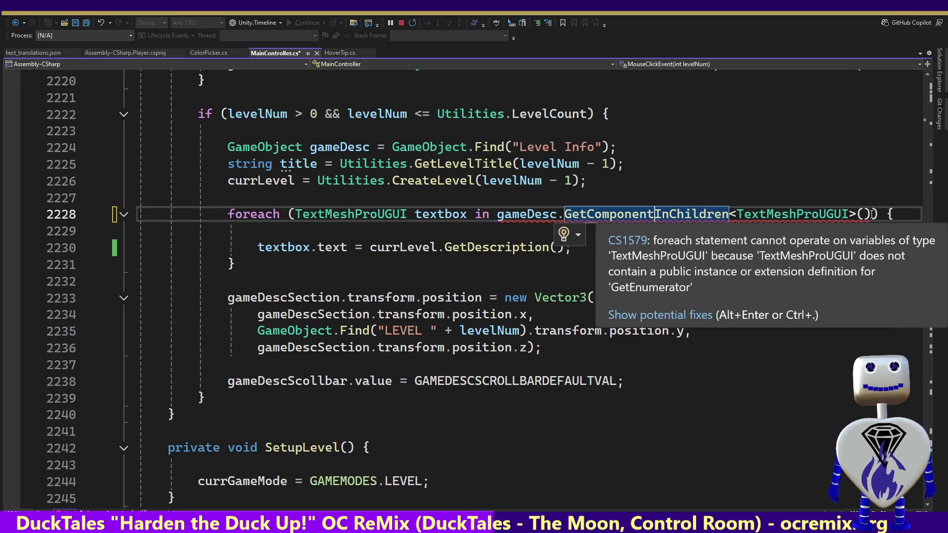
{"action": "left_click_drag", "start_coordinate": [498, 214], "coordinate": [865, 218]}
{"action": "key", "text": "ctrl+c"}
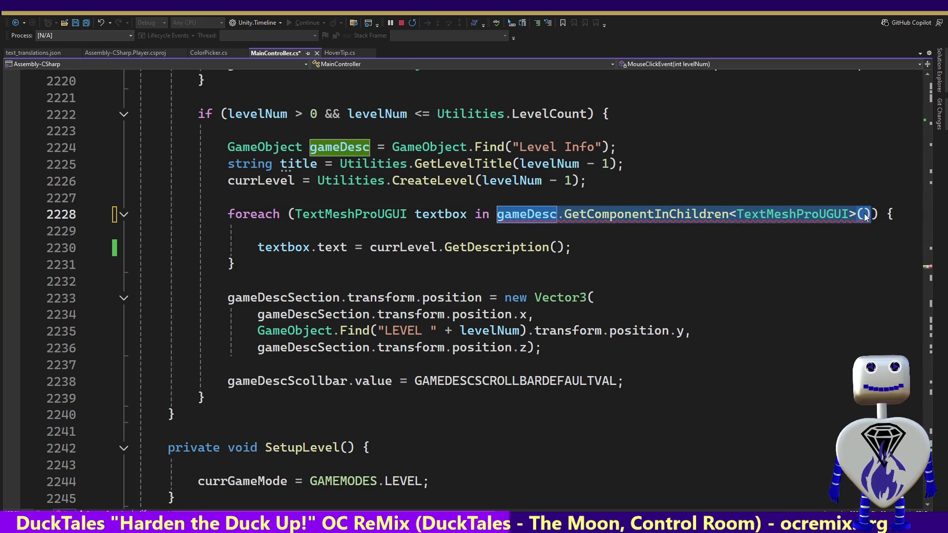
{"action": "key", "text": "Delete"}
Step: Replace textbox with the lookup, delete the foreach header and closing brace, and save
{"action": "double_click", "coordinate": [278, 250]}
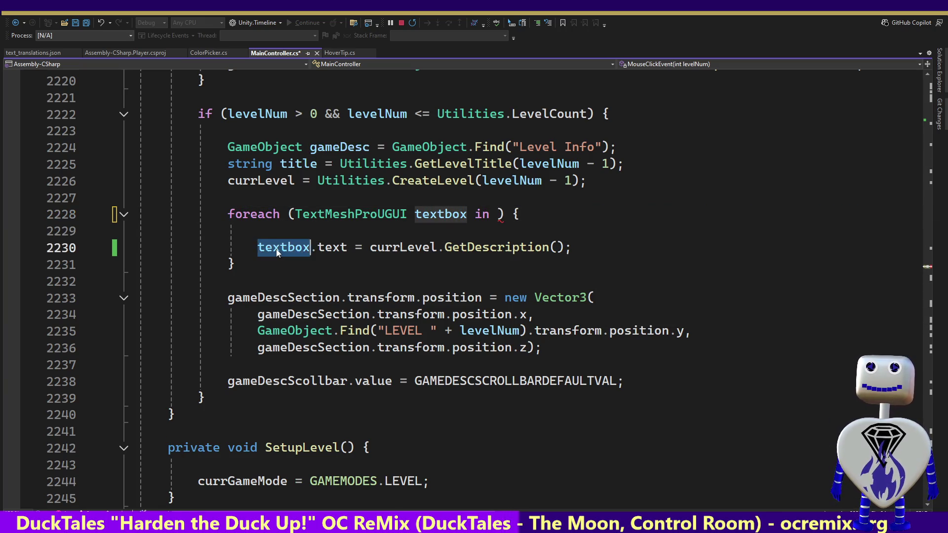
{"action": "key", "text": "ctrl+v"}
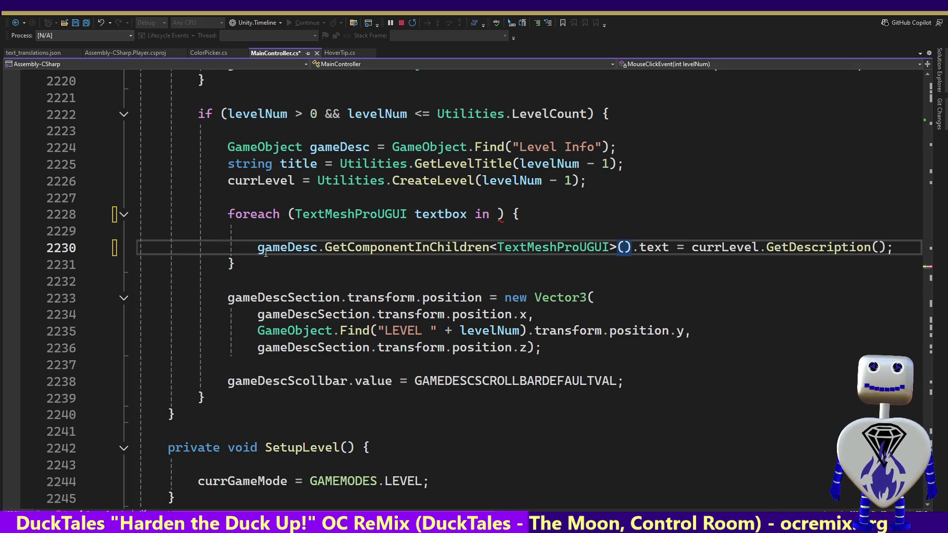
{"action": "mouse_move", "coordinate": [257, 248]}
{"action": "left_mouse_down"}
{"action": "mouse_move", "coordinate": [228, 213]}
{"action": "mouse_move", "coordinate": [197, 232]}
{"action": "mouse_move", "coordinate": [156, 232]}
{"action": "left_mouse_up"}
{"action": "key", "text": "Delete"}
{"action": "key", "text": "Delete"}
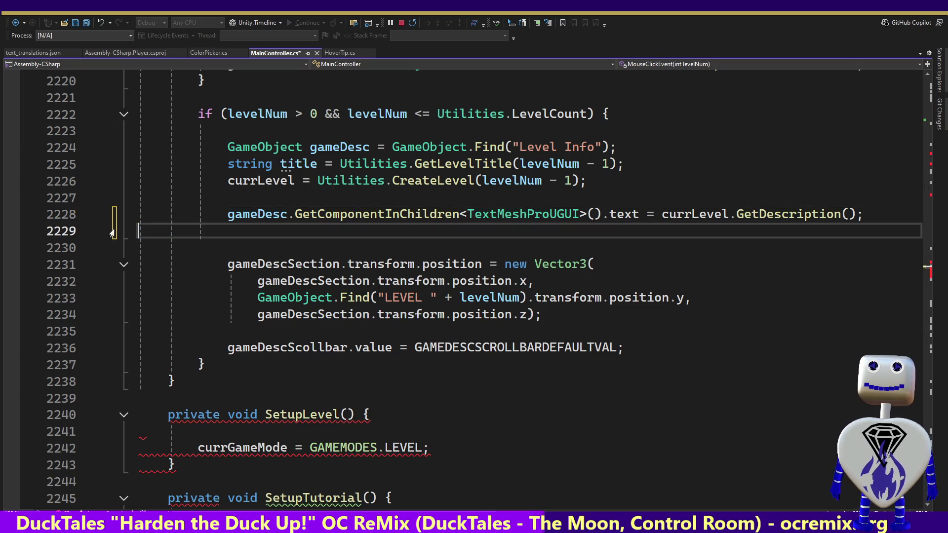
{"action": "key", "text": "BackSpace"}
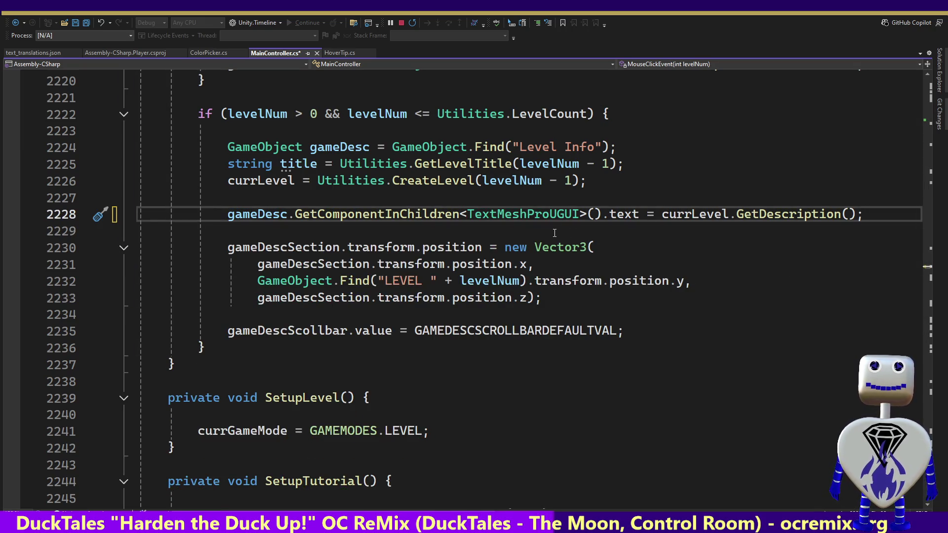
{"action": "key", "text": "ctrl+s"}
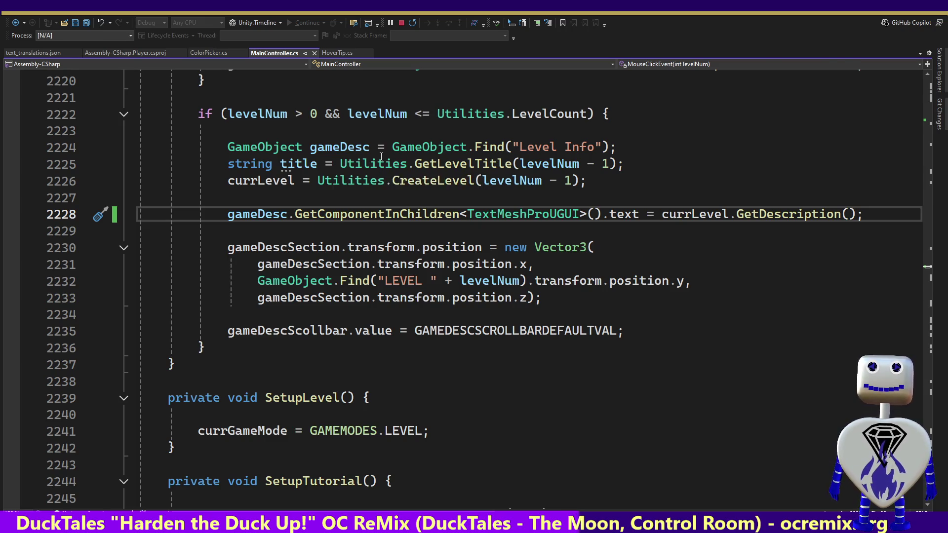
{"action": "key", "text": "alt+Tab"}
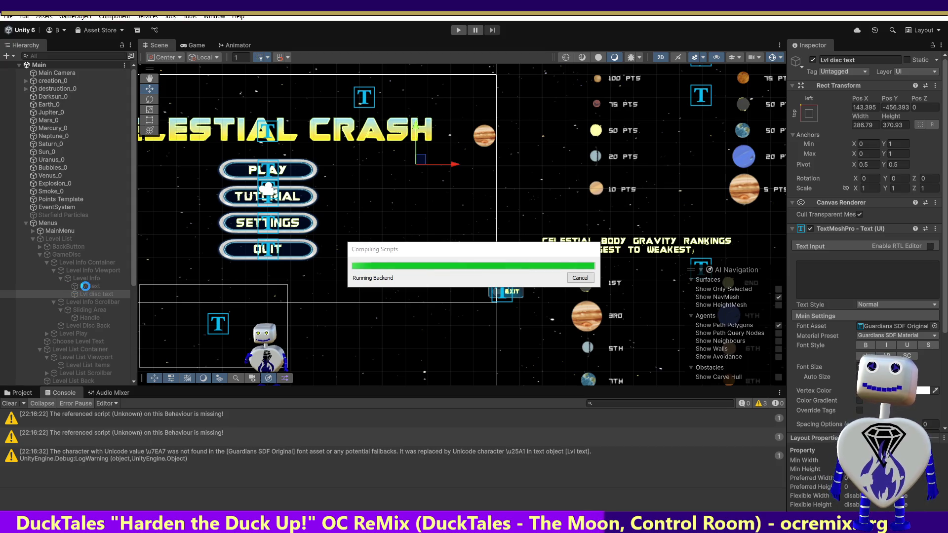
Step: Delete the Lvl text object from Level Info and save the Main scene
{"action": "left_click", "coordinate": [87, 287]}
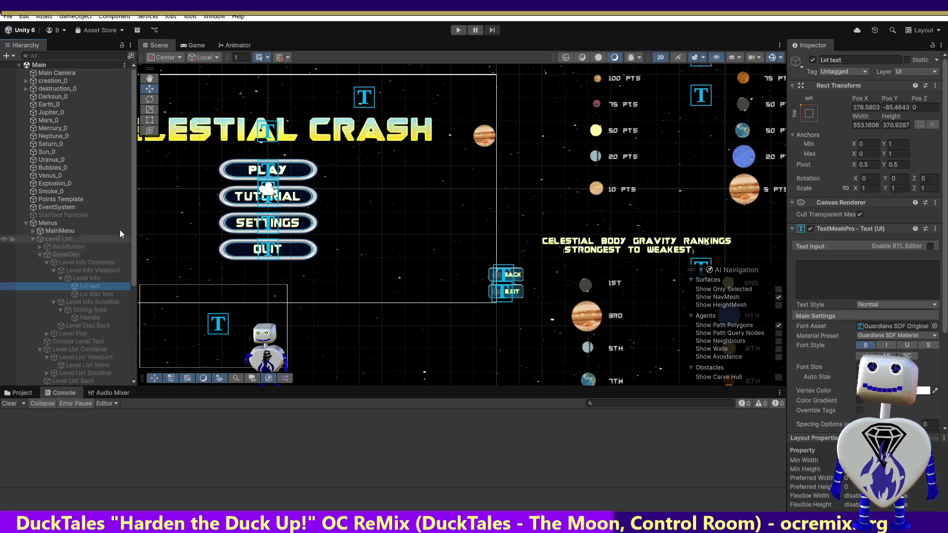
{"action": "key", "text": "Delete"}
{"action": "key", "text": "ctrl+s"}
Step: Play the game, view the Skill Challenge and Time Trial info panels, then stop
{"action": "left_click", "coordinate": [458, 30]}
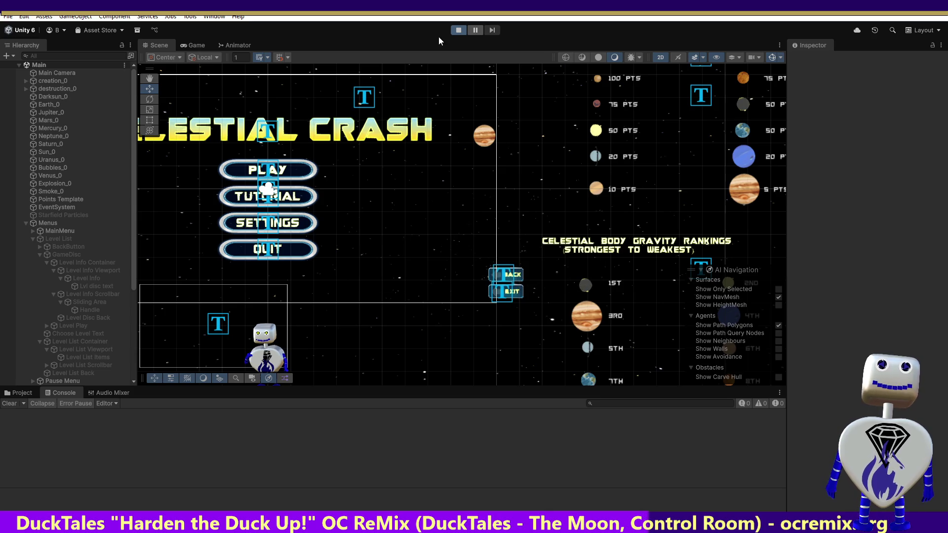
{"action": "left_click", "coordinate": [466, 195]}
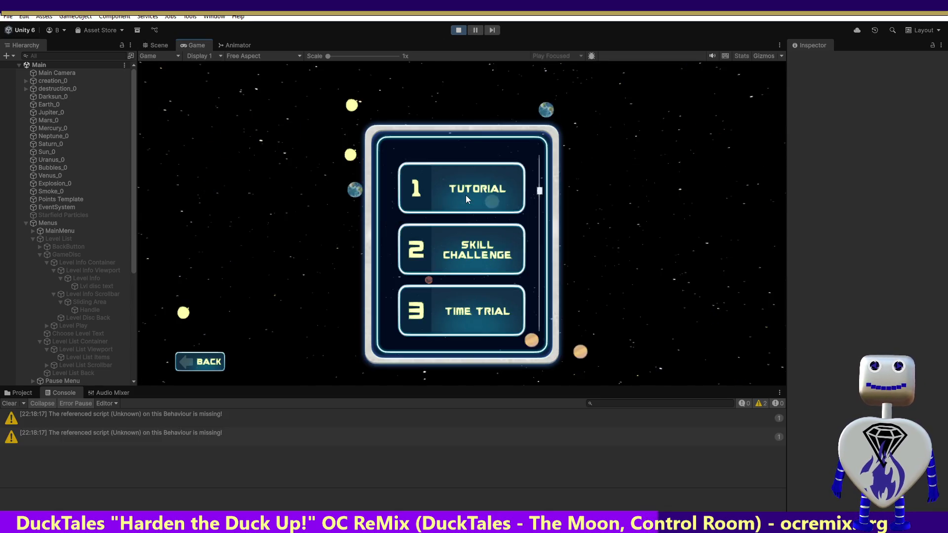
{"action": "left_click", "coordinate": [470, 255]}
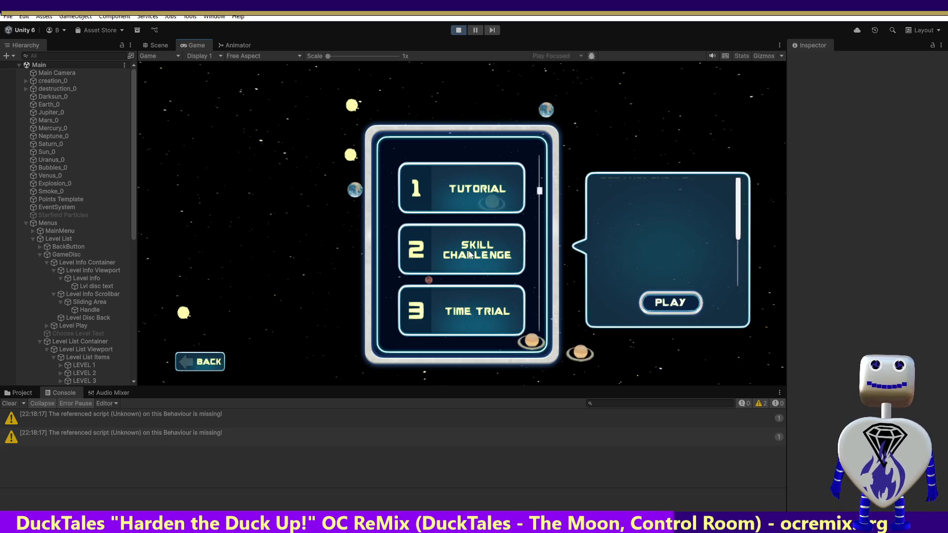
{"action": "scroll", "coordinate": [739, 218], "scroll_direction": "down", "scroll_amount": 2}
{"action": "left_click_drag", "start_coordinate": [739, 218], "coordinate": [740, 260]}
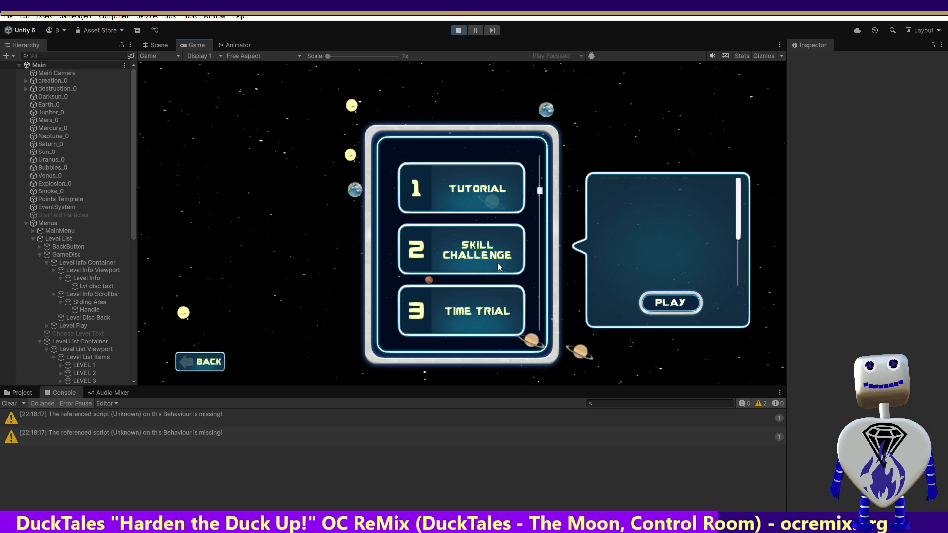
{"action": "left_click", "coordinate": [494, 304]}
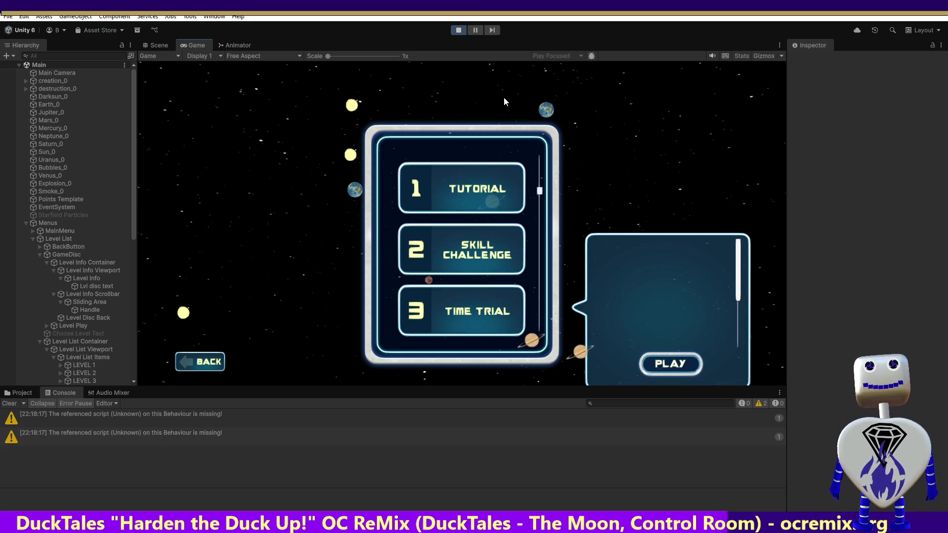
{"action": "left_click", "coordinate": [459, 31]}
{"action": "left_click", "coordinate": [85, 287]}
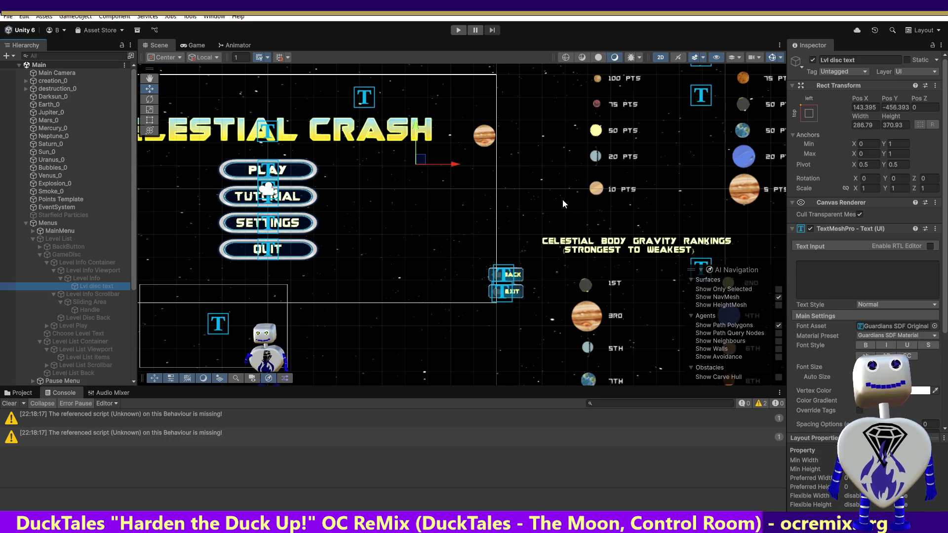
Step: Set Lvl disc text's Pos Y to 0 and start Play mode to test it
{"action": "left_click", "coordinate": [895, 107]}
{"action": "type", "text": "0"}
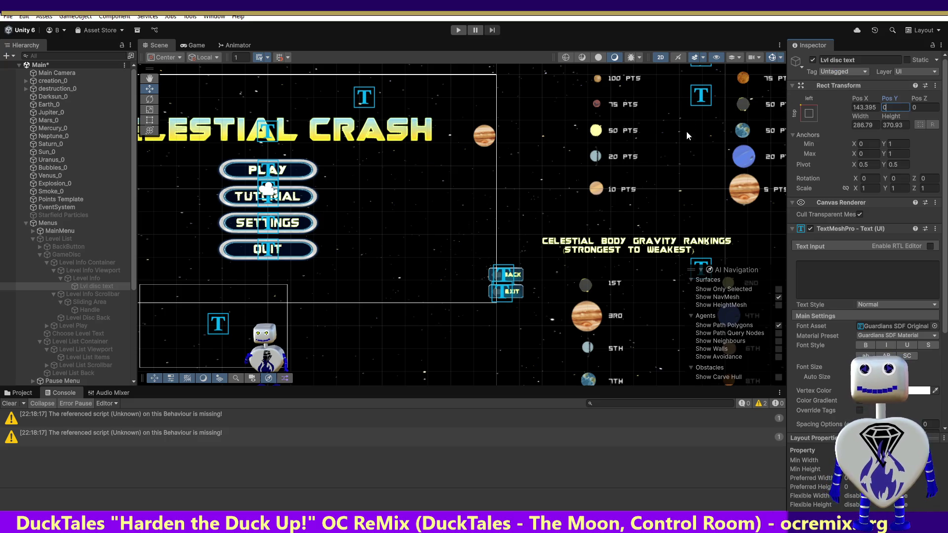
{"action": "left_click", "coordinate": [458, 29]}
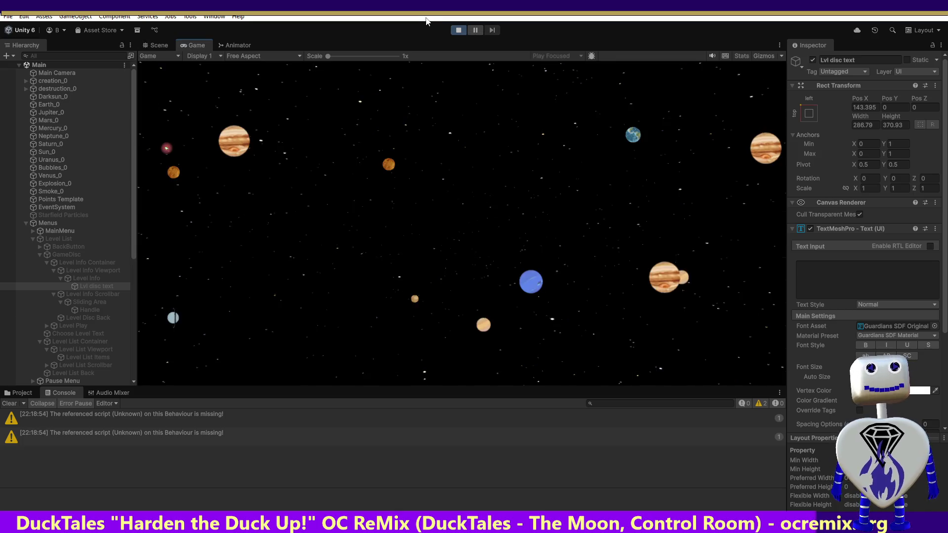
Step: Open a level's info panel in play mode, inspect Lvl disc text and Level Info Viewport, then stop
{"action": "left_click", "coordinate": [491, 198]}
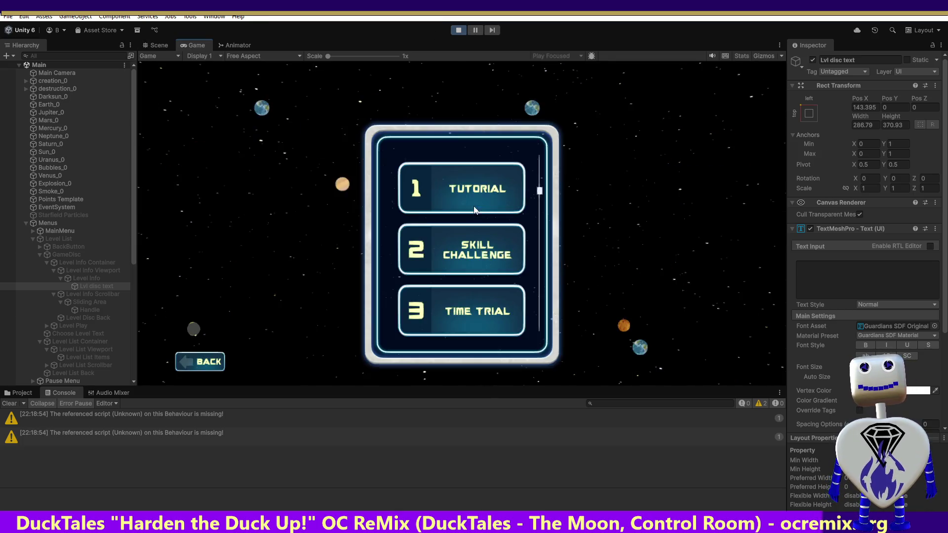
{"action": "left_click", "coordinate": [474, 198]}
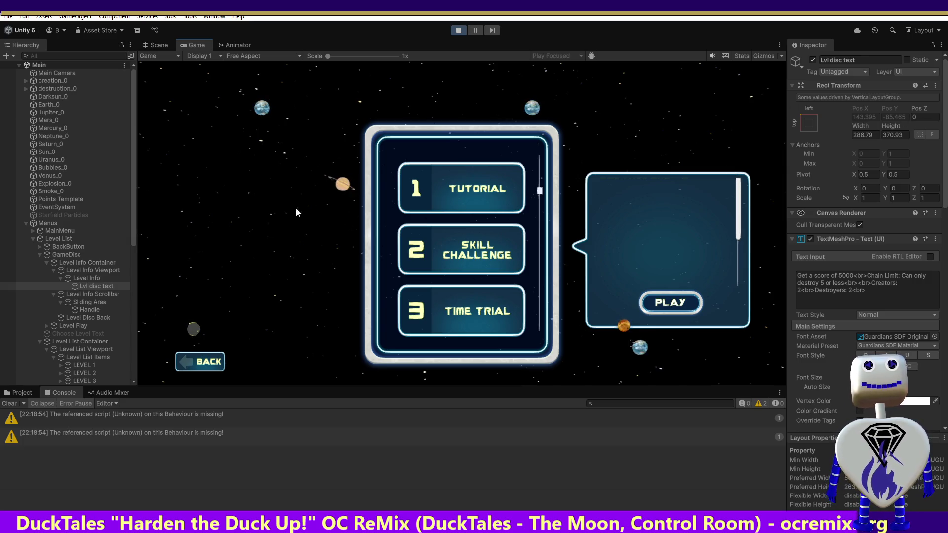
{"action": "left_click", "coordinate": [90, 278]}
{"action": "left_click", "coordinate": [91, 271]}
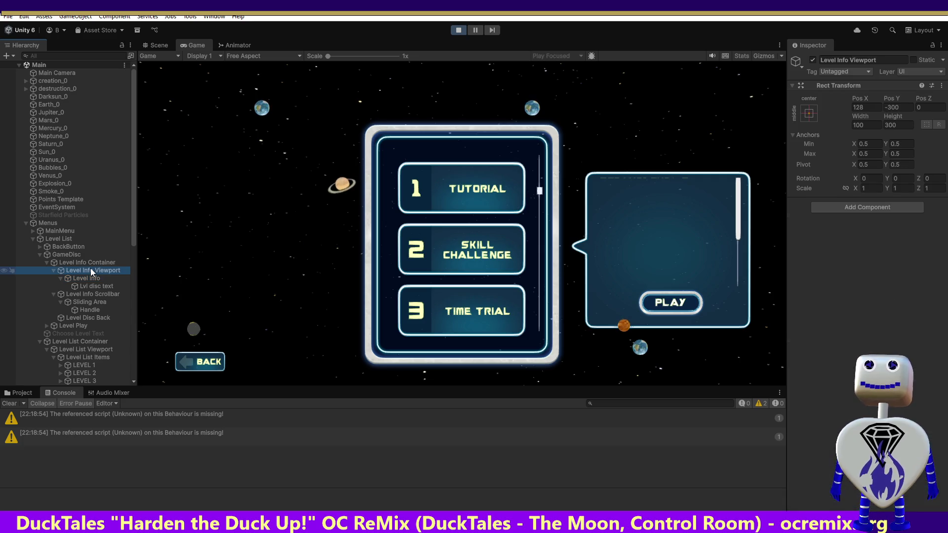
{"action": "left_click", "coordinate": [458, 30]}
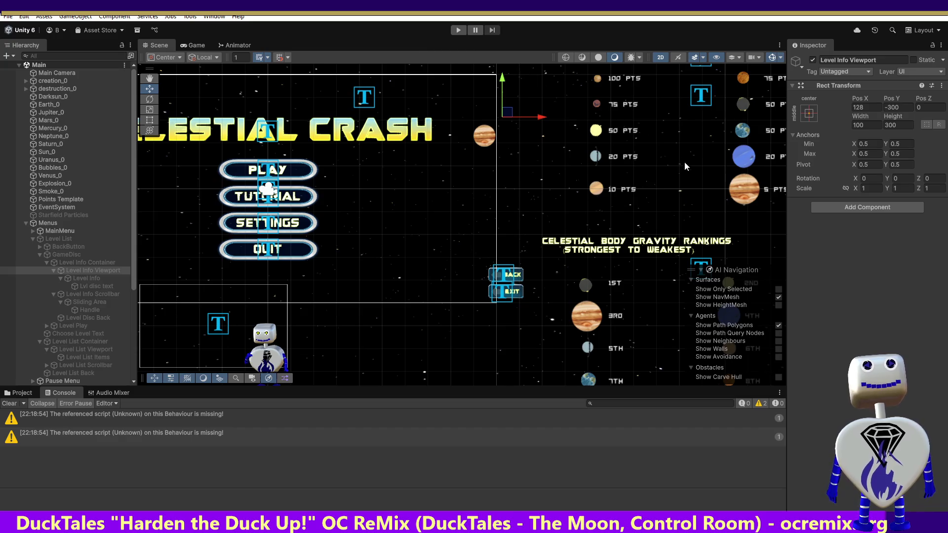
Step: Review Level Info and its Viewport, undo then redo the Lvl text removal, and save the Main scene
{"action": "left_click", "coordinate": [92, 287]}
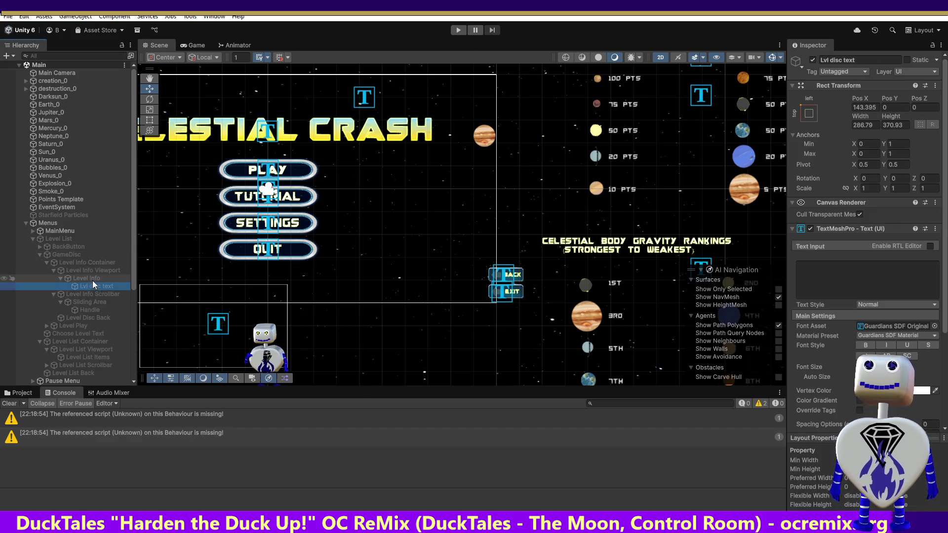
{"action": "left_click", "coordinate": [87, 275]}
{"action": "left_click", "coordinate": [88, 270]}
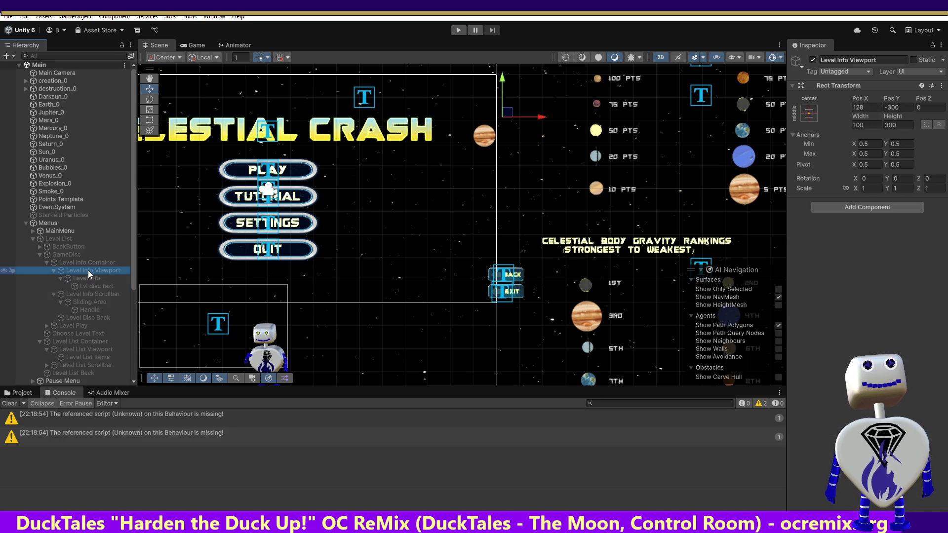
{"action": "key", "text": "ctrl+z"}
{"action": "key", "text": "ctrl+z"}
{"action": "key", "text": "ctrl+z"}
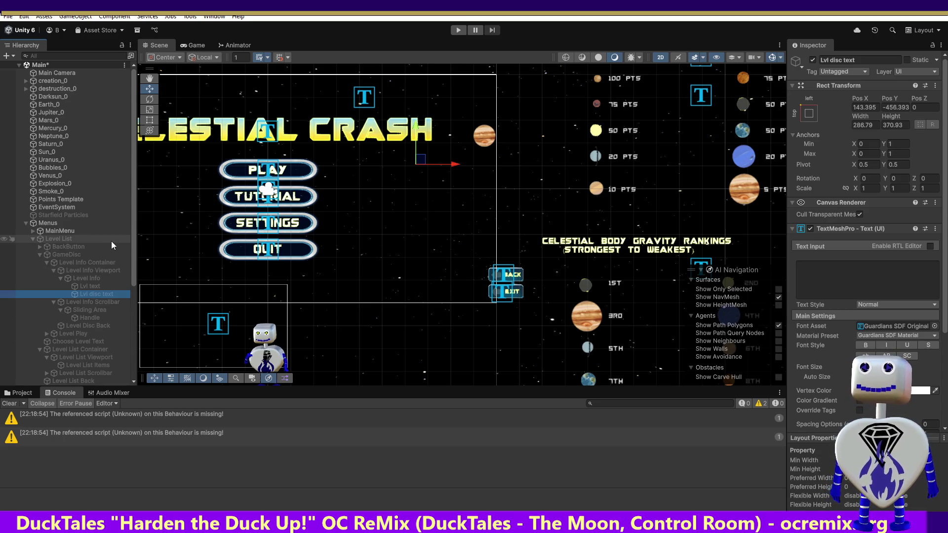
{"action": "key", "text": "ctrl+y"}
{"action": "key", "text": "ctrl+y"}
{"action": "key", "text": "ctrl+s"}
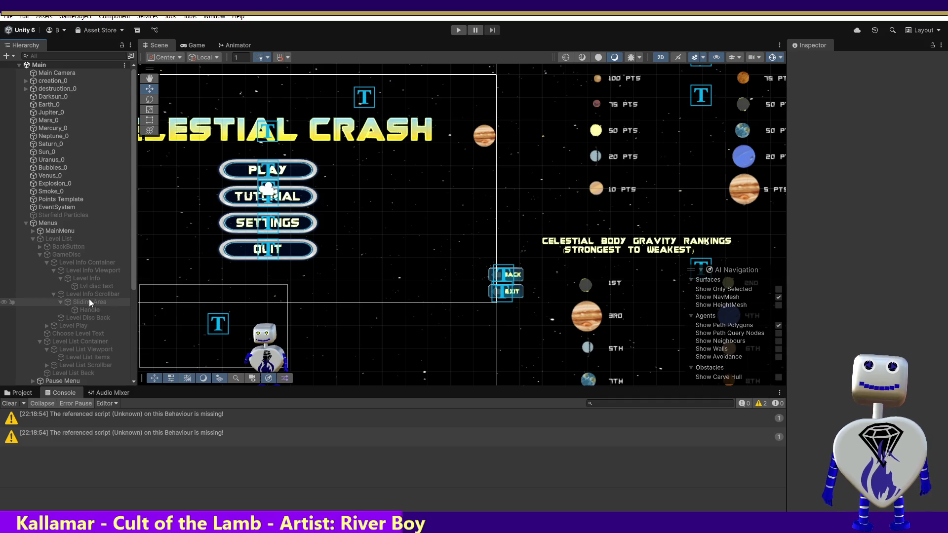
{"action": "left_click", "coordinate": [88, 287]}
Step: Change Level Info's Rect Transform height to 370 and enter Play mode
{"action": "left_click", "coordinate": [87, 278]}
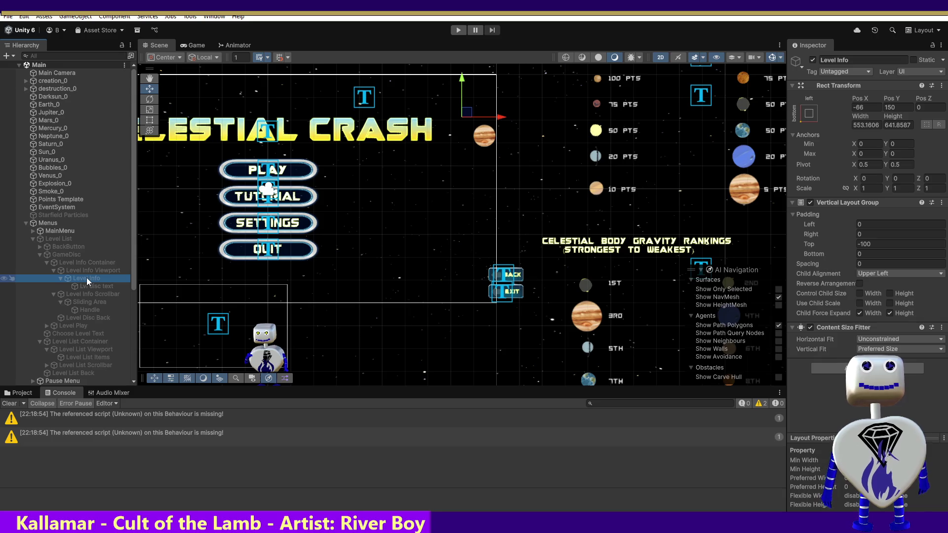
{"action": "left_click", "coordinate": [87, 285]}
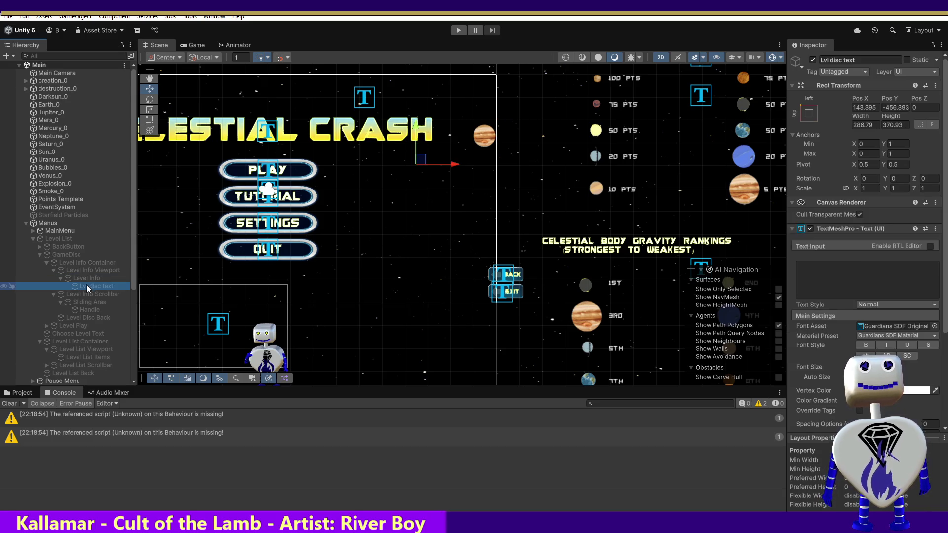
{"action": "left_click", "coordinate": [86, 279]}
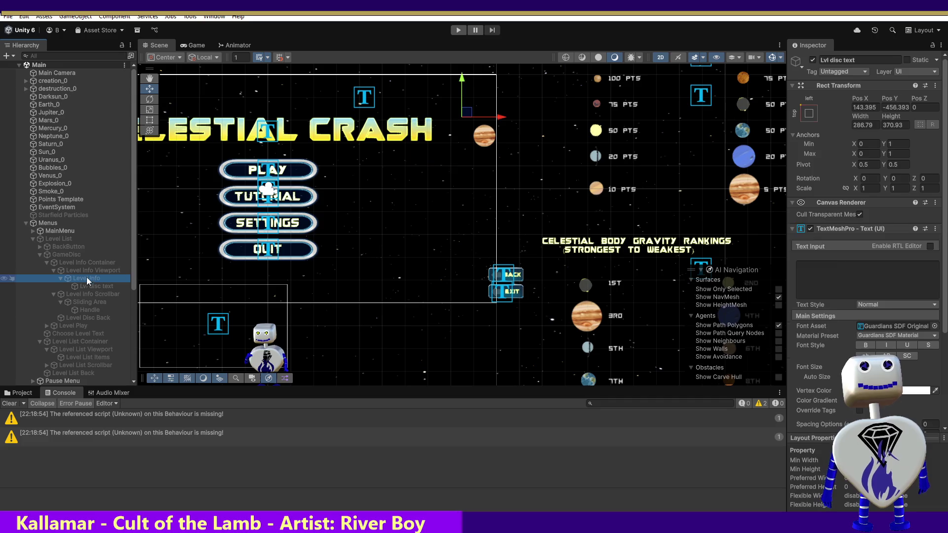
{"action": "left_click", "coordinate": [898, 125]}
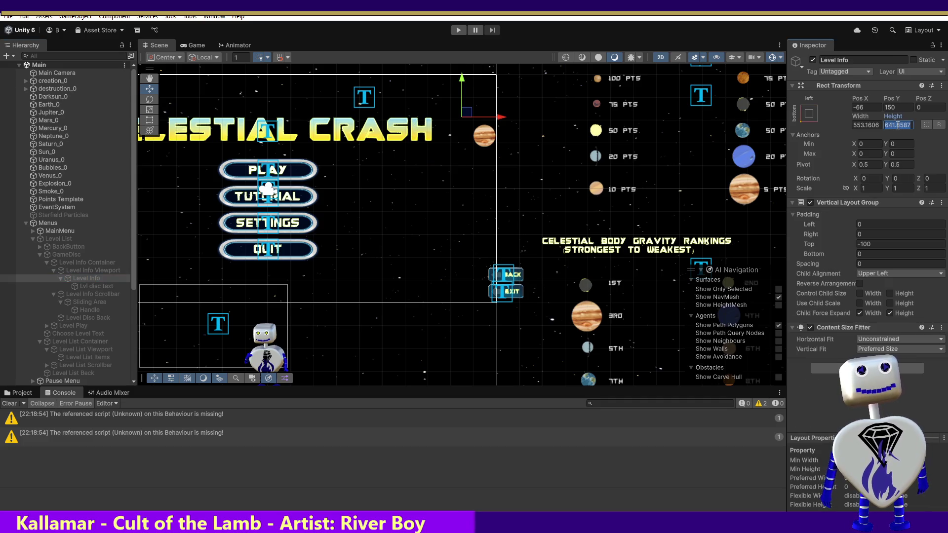
{"action": "type", "text": "370"}
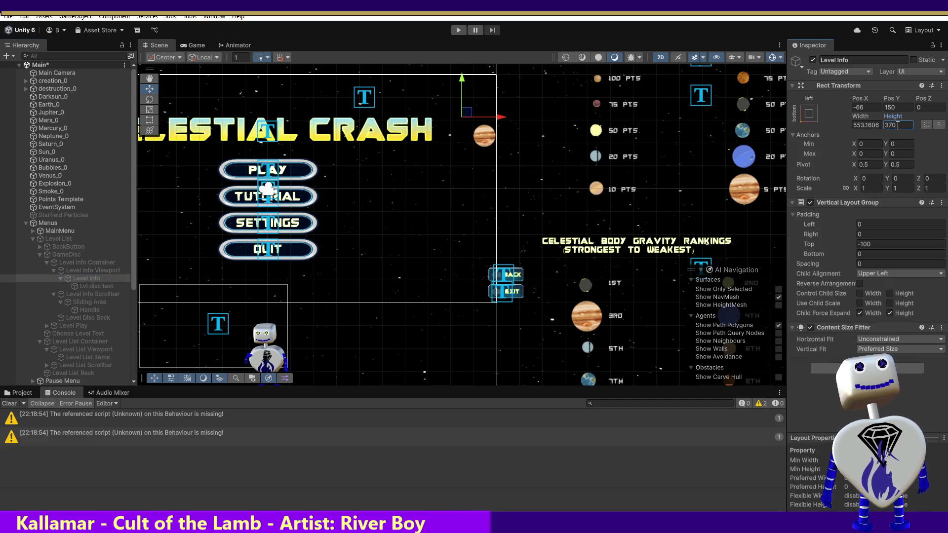
{"action": "left_click", "coordinate": [459, 30]}
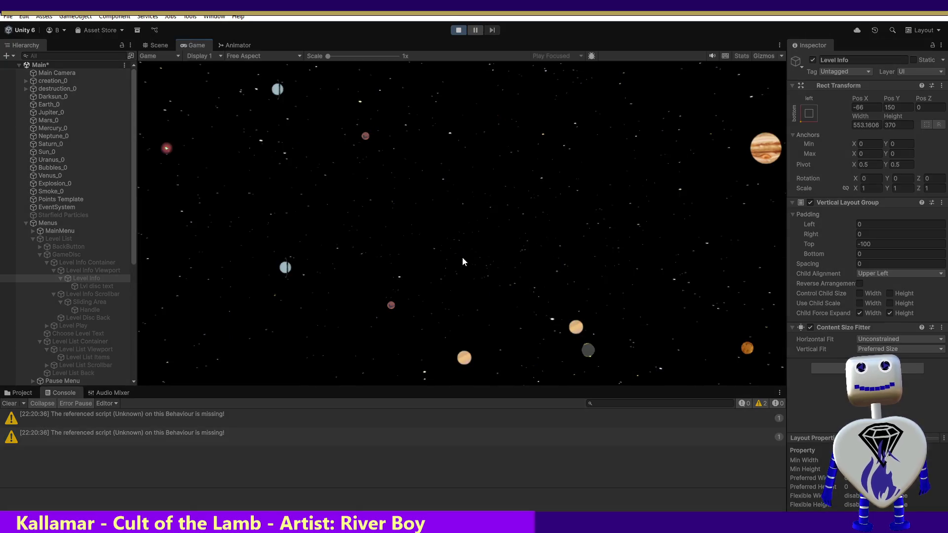
Step: Open the Skill Challenge level's info panel in play mode and set Level Info Pos Y to 0
{"action": "left_click", "coordinate": [460, 198]}
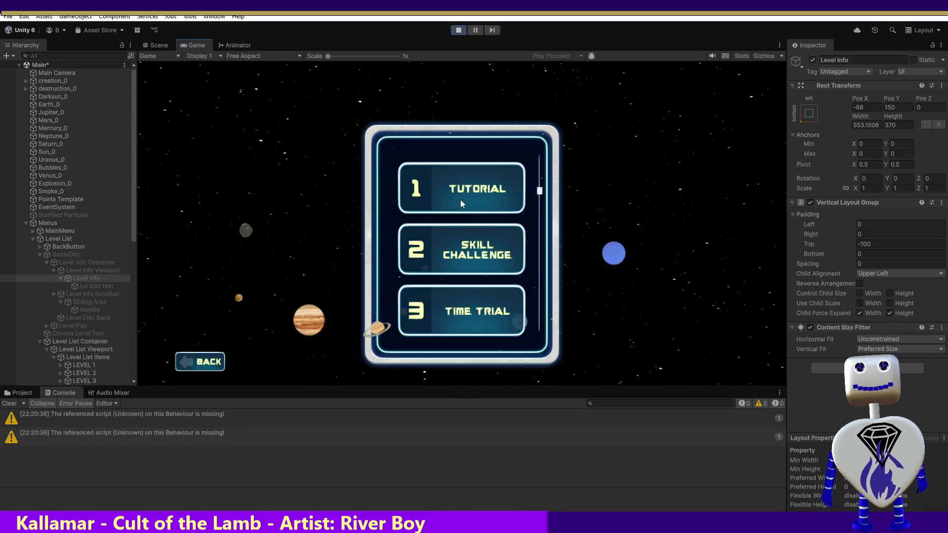
{"action": "left_click", "coordinate": [497, 255]}
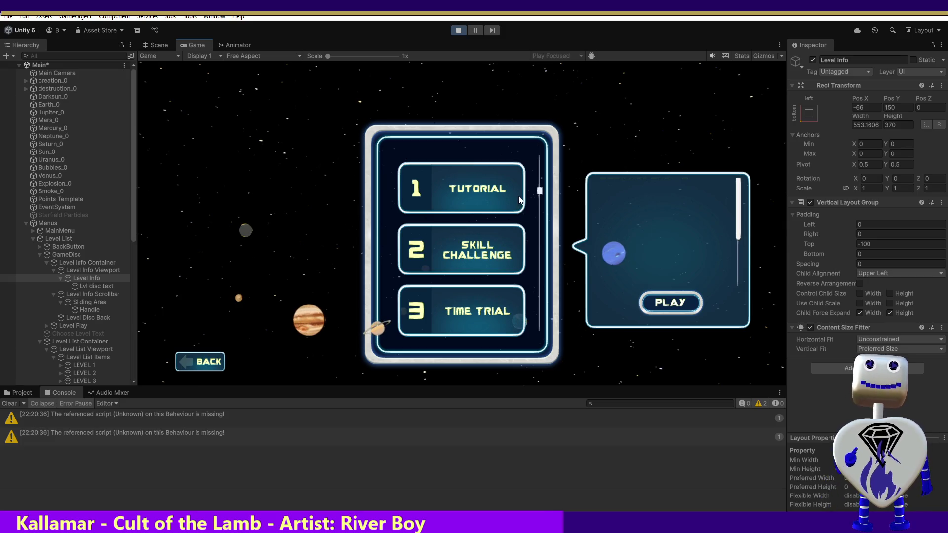
{"action": "left_click", "coordinate": [904, 119]}
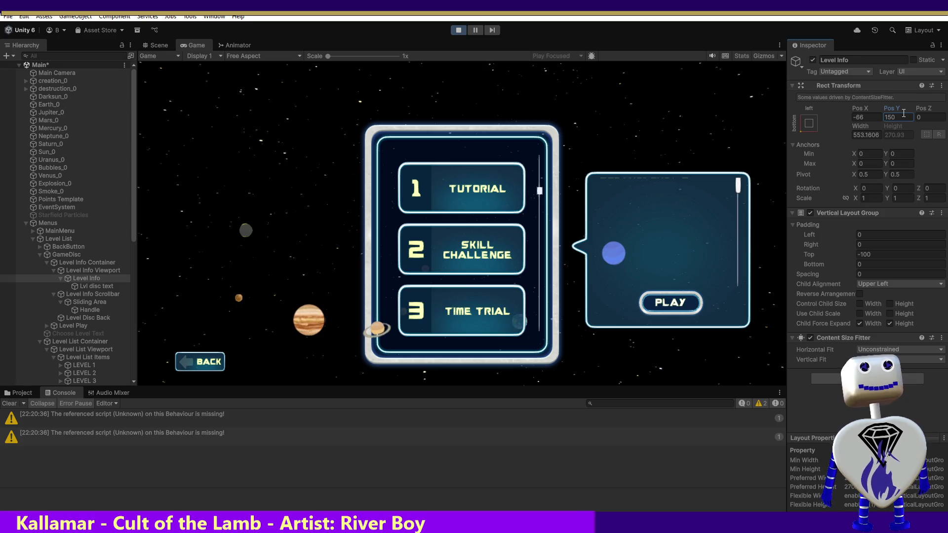
{"action": "double_click", "coordinate": [901, 116]}
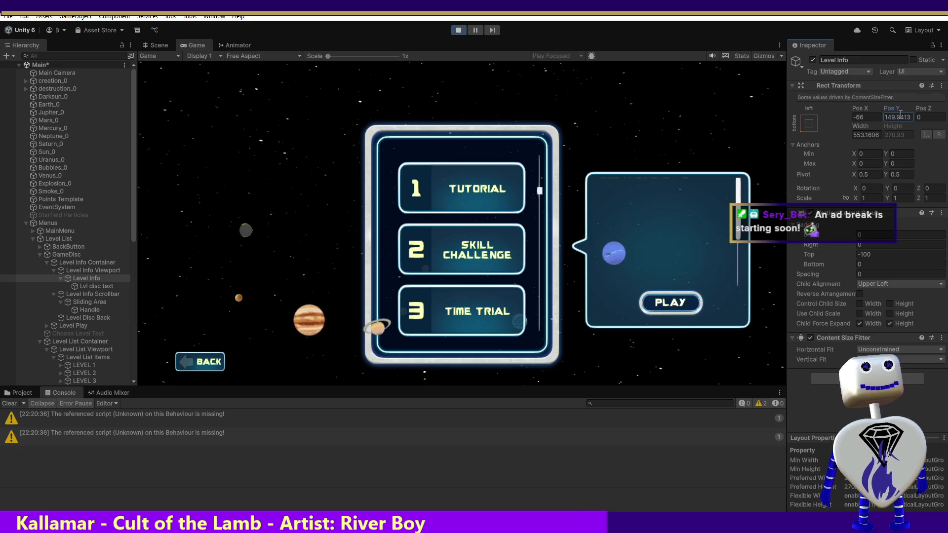
{"action": "left_click", "coordinate": [901, 117]}
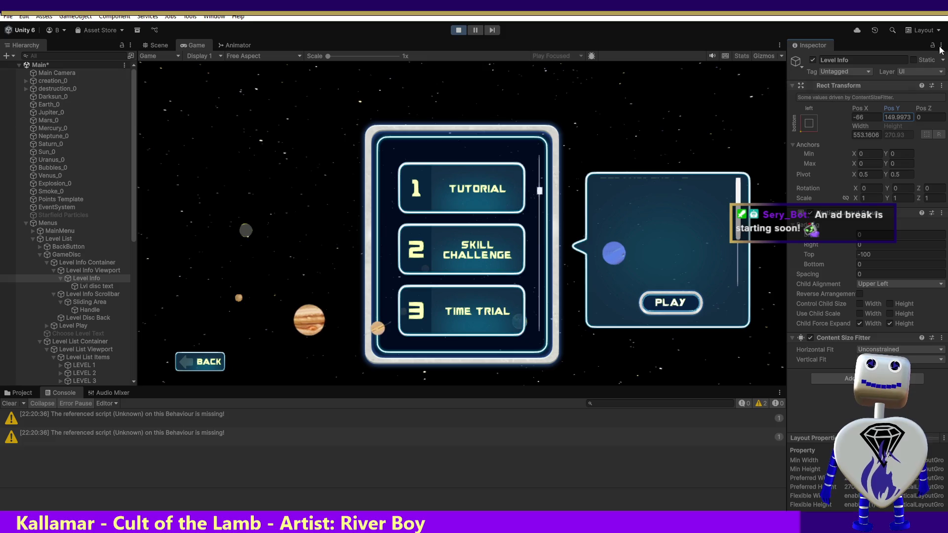
{"action": "left_click", "coordinate": [900, 119]}
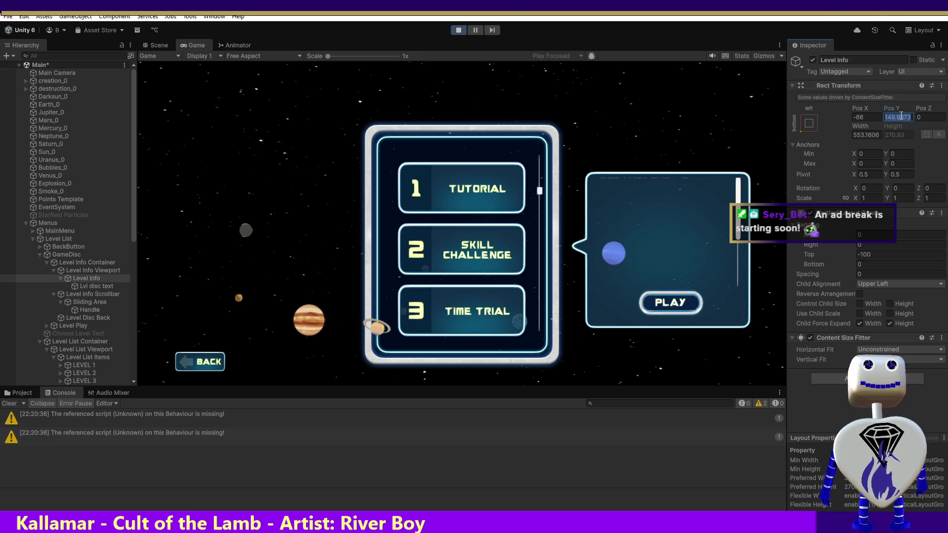
{"action": "left_click", "coordinate": [901, 117]}
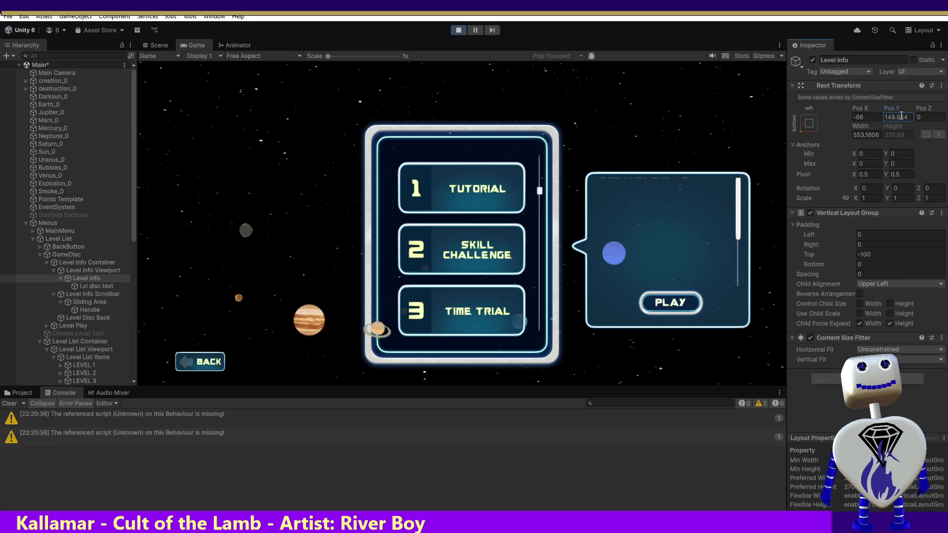
{"action": "double_click", "coordinate": [898, 116]}
{"action": "type", "text": "0"}
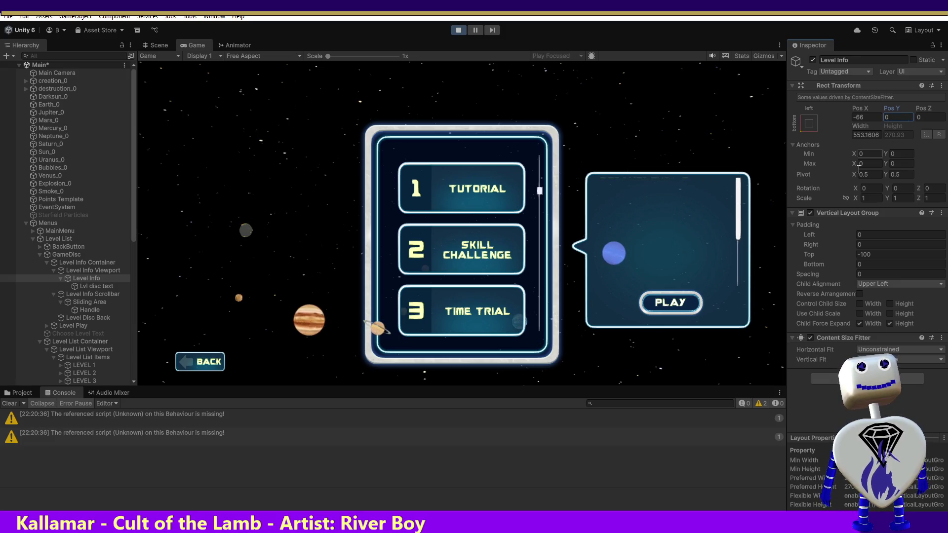
{"action": "key", "text": "Return"}
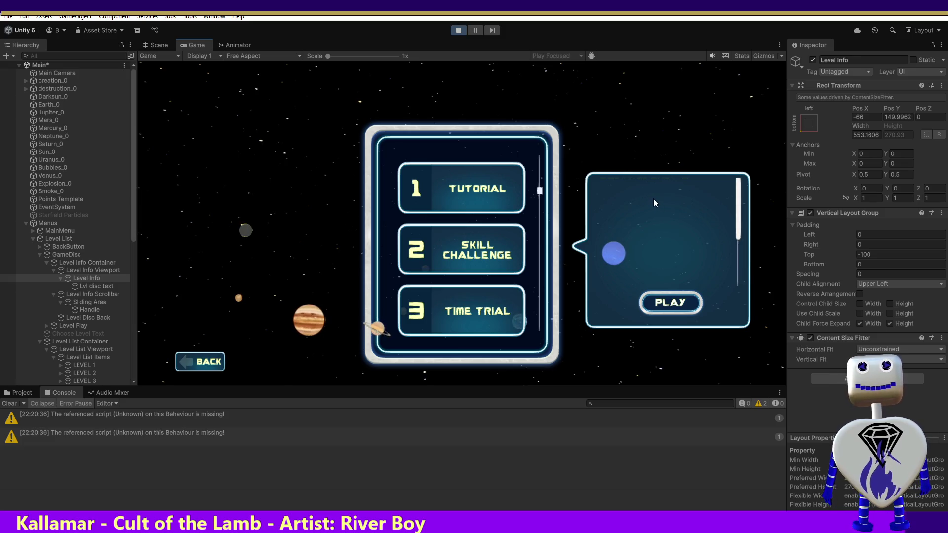
Step: Check the level description text, restart the game, and switch to the MainController script in Visual Studio
{"action": "left_click", "coordinate": [95, 284]}
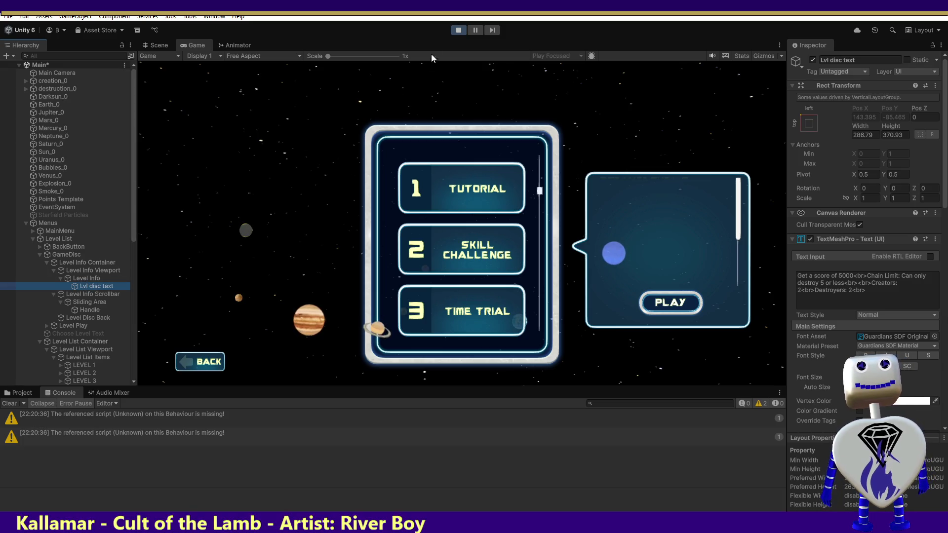
{"action": "left_click", "coordinate": [459, 29]}
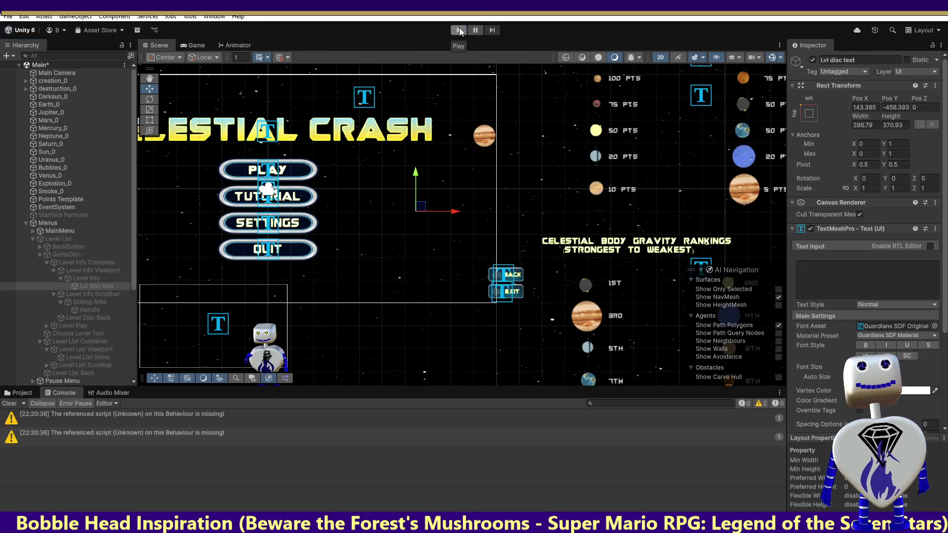
{"action": "left_click", "coordinate": [459, 29]}
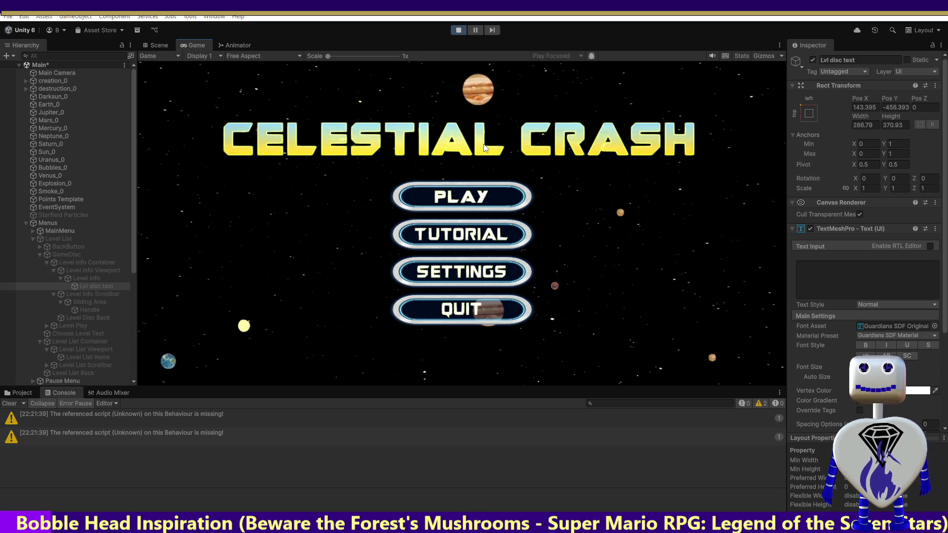
{"action": "key", "text": "alt+Tab"}
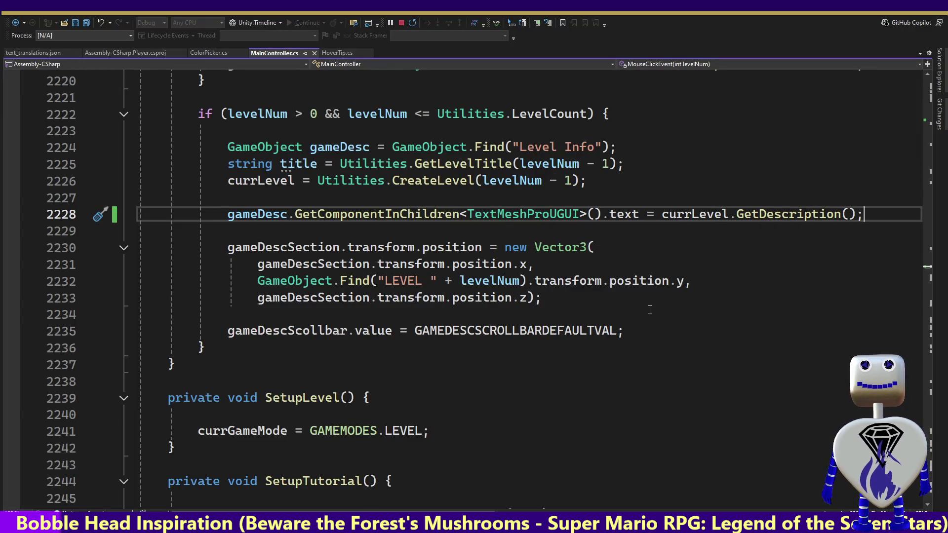
Step: Comment out the gameDescScollbar.value reset on line 2235 with // and save MainController.cs
{"action": "left_click", "coordinate": [511, 330]}
{"action": "double_click", "coordinate": [510, 331]}
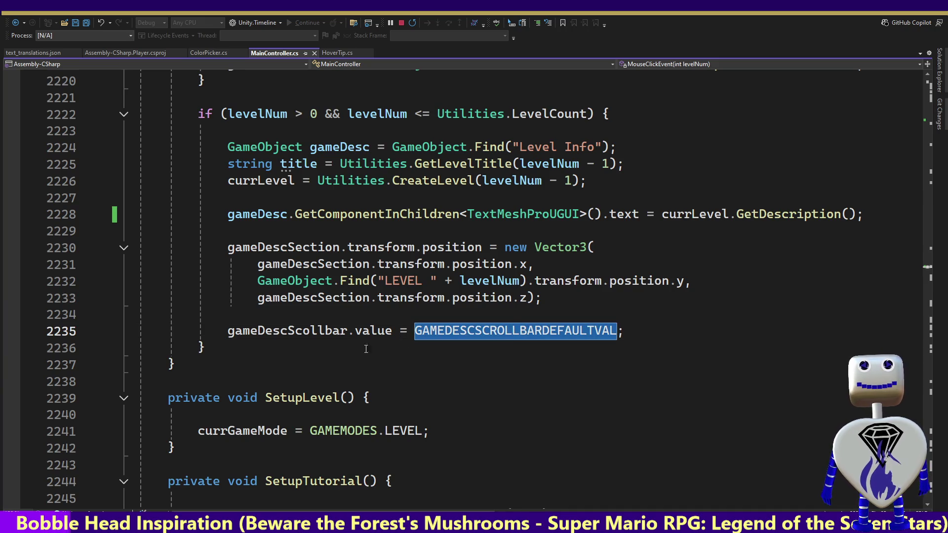
{"action": "left_click", "coordinate": [224, 331]}
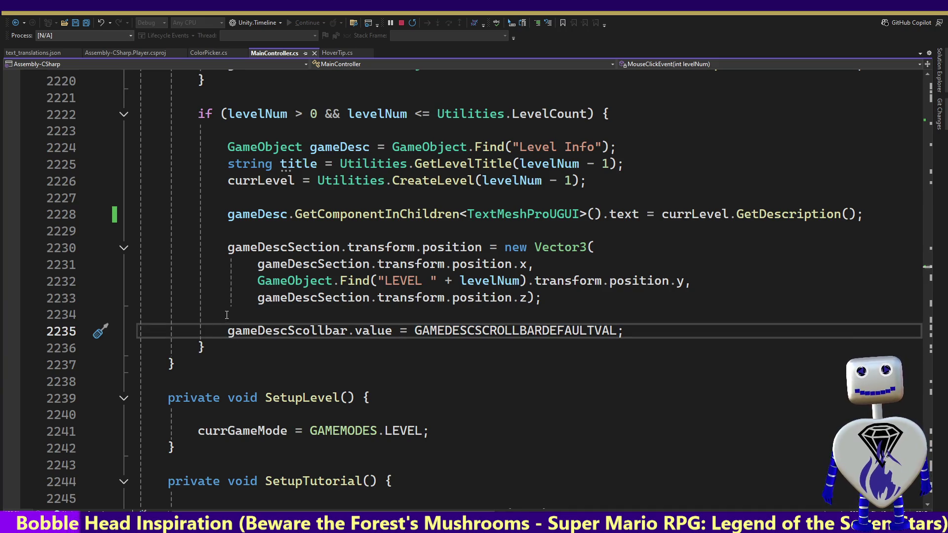
{"action": "type", "text": "//"}
{"action": "key", "text": "ctrl+s"}
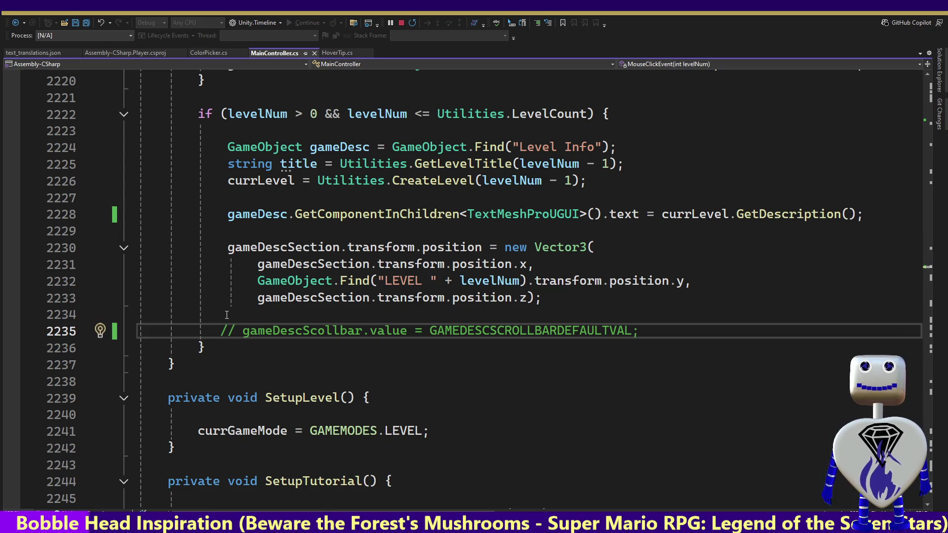
{"action": "key", "text": "alt+Tab"}
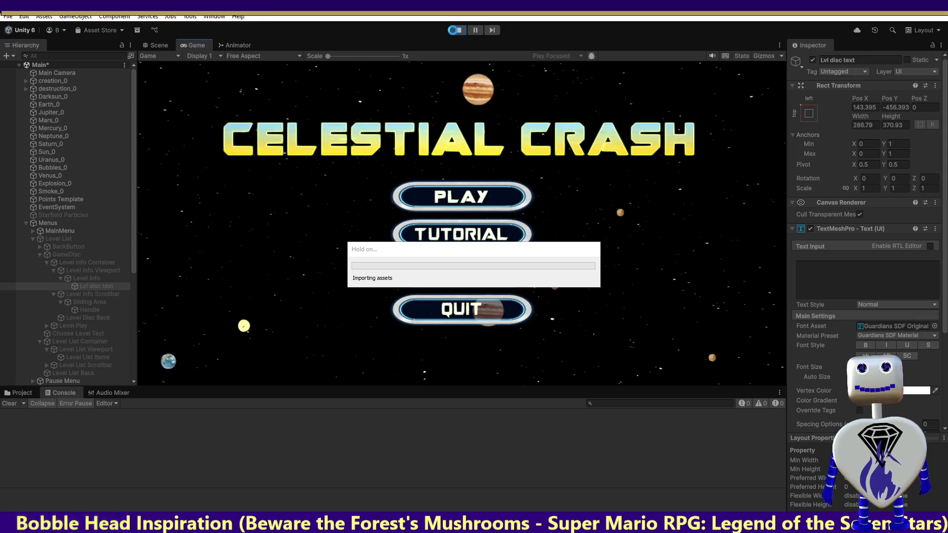
Step: Restart the game with the updated script and open the Skill Challenge level's info panel
{"action": "left_click", "coordinate": [452, 30]}
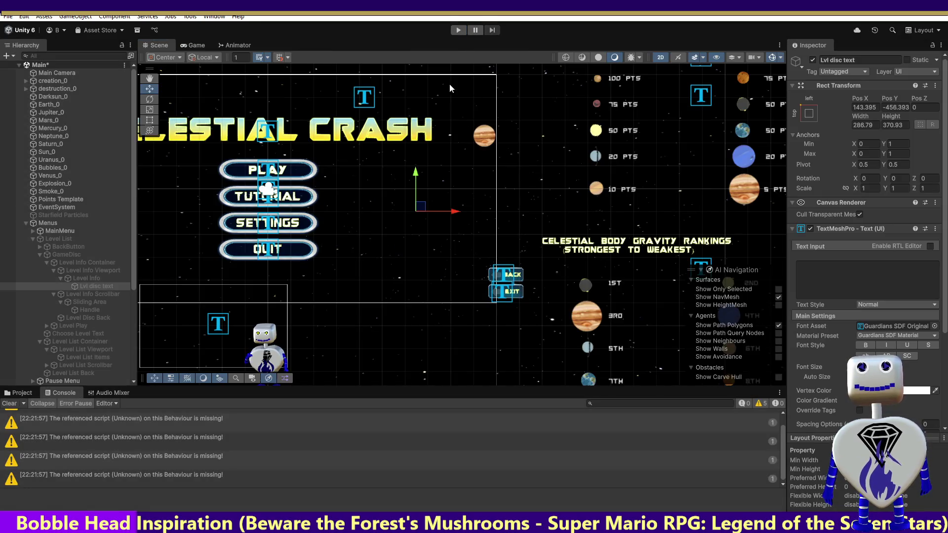
{"action": "left_click", "coordinate": [460, 30]}
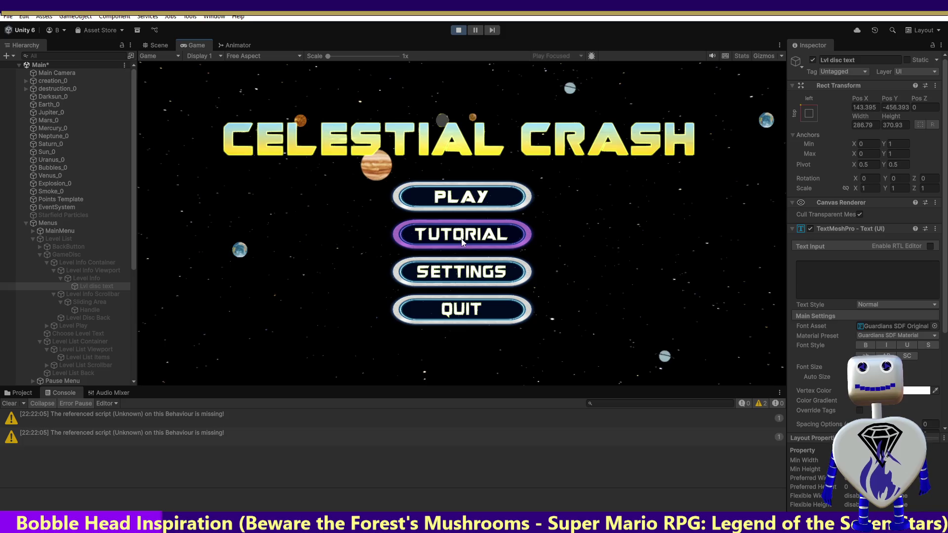
{"action": "left_click", "coordinate": [462, 204]}
{"action": "left_click", "coordinate": [485, 255]}
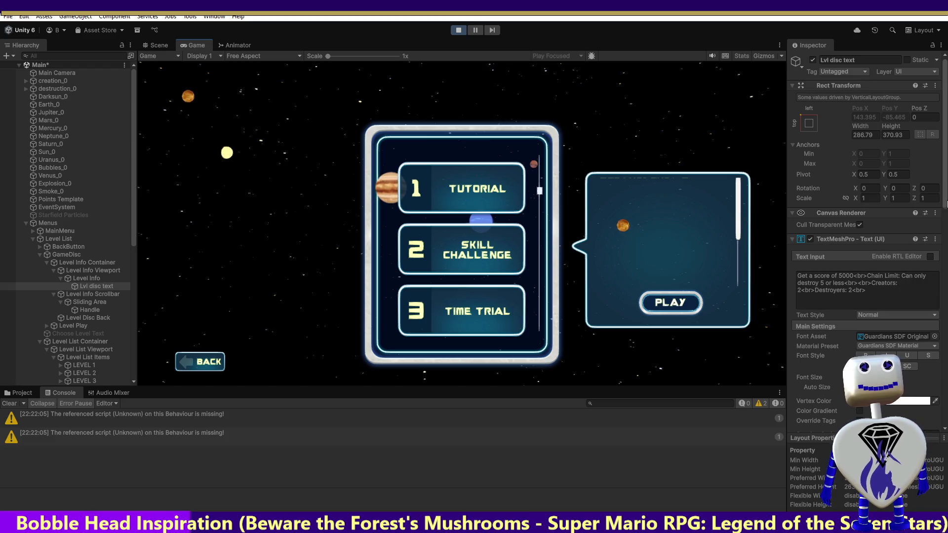
{"action": "scroll", "coordinate": [947, 220], "scroll_direction": "down", "scroll_amount": 2}
{"action": "scroll", "coordinate": [946, 220], "scroll_direction": "down", "scroll_amount": 20}
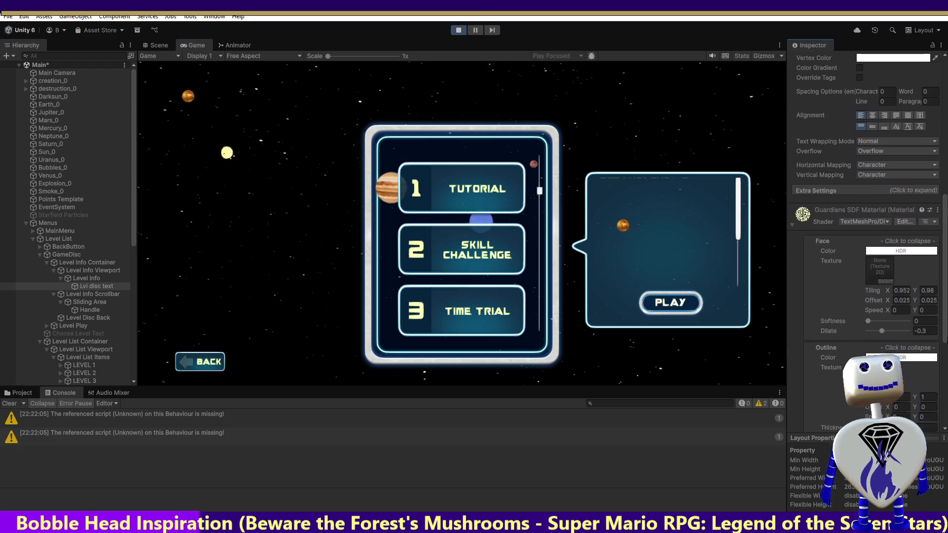
{"action": "scroll", "coordinate": [869, 242], "scroll_direction": "down", "scroll_amount": 5}
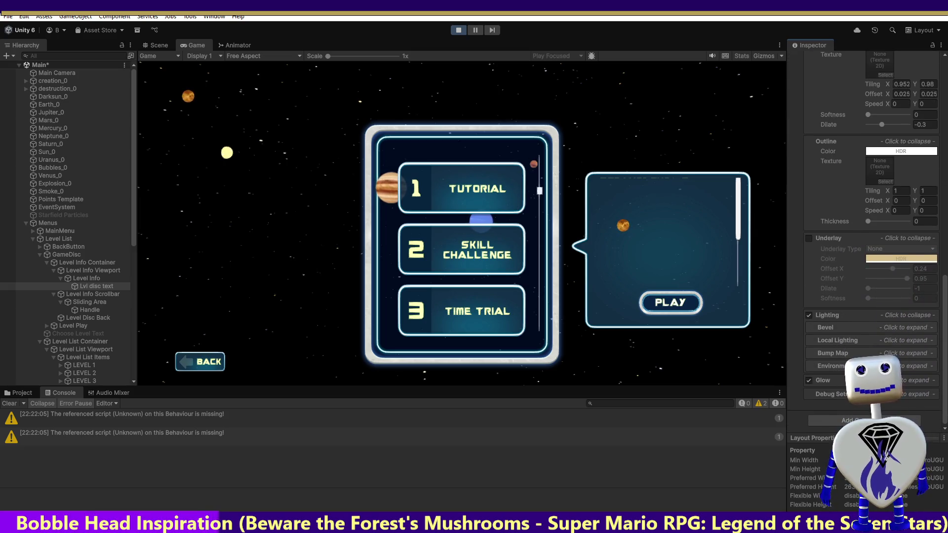
Step: Review Lvl disc text's Rect Transform and Text Input description in the Inspector
{"action": "key", "text": "alt+Tab"}
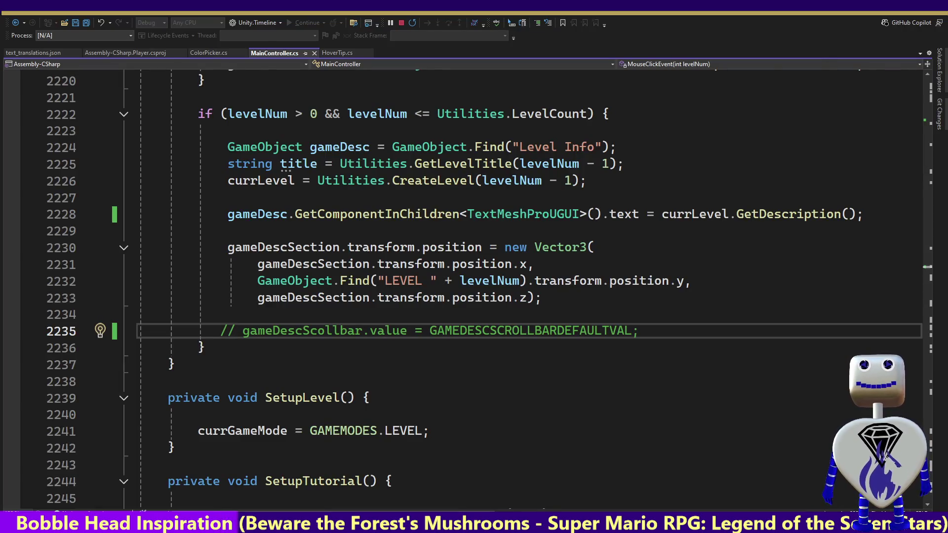
{"action": "key", "text": "alt+Tab"}
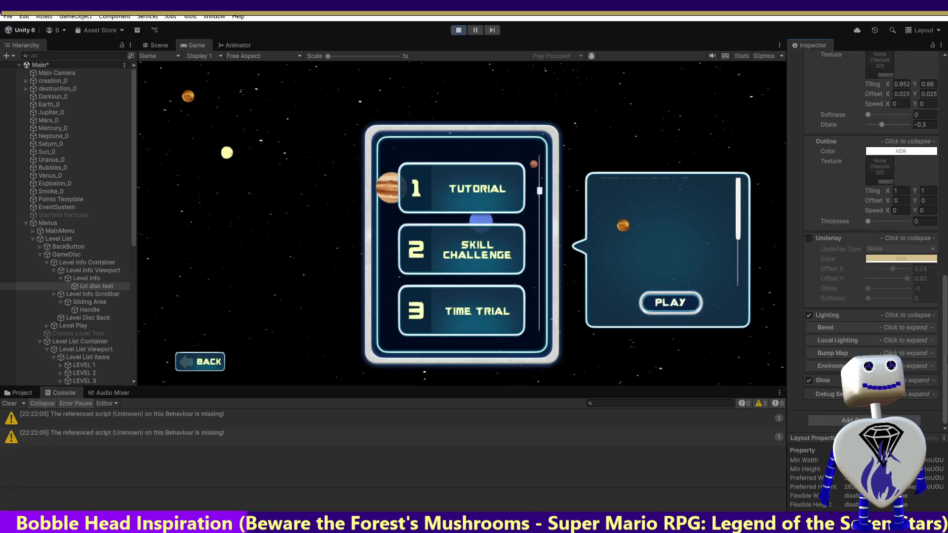
{"action": "scroll", "coordinate": [944, 355], "scroll_direction": "up", "scroll_amount": 10}
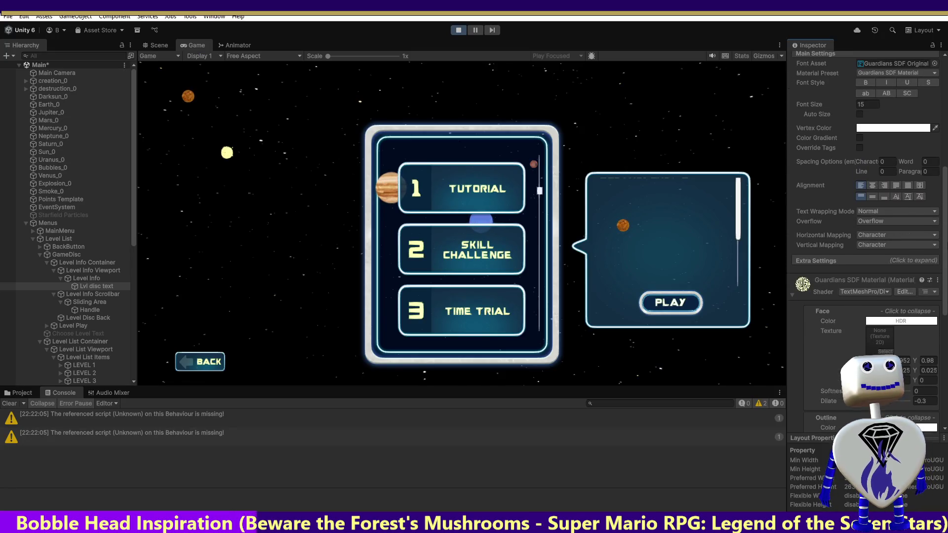
{"action": "scroll", "coordinate": [945, 355], "scroll_direction": "up", "scroll_amount": 8}
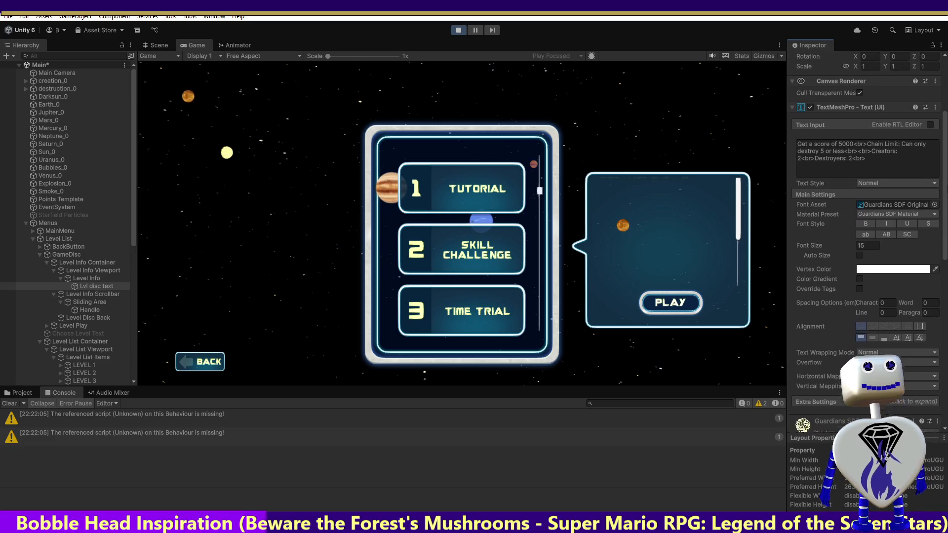
{"action": "scroll", "coordinate": [867, 226], "scroll_direction": "up", "scroll_amount": 3}
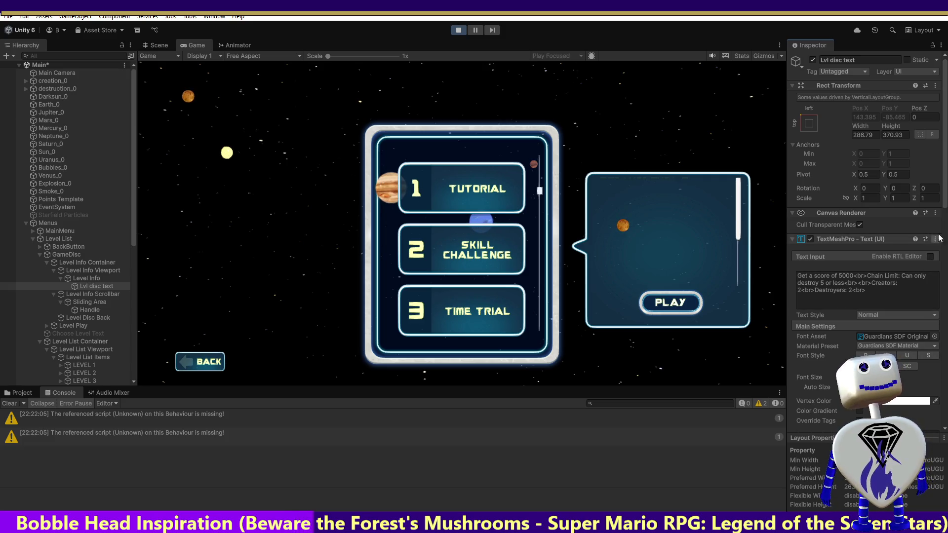
{"action": "mouse_move", "coordinate": [944, 203]}
{"action": "left_mouse_down"}
{"action": "mouse_move", "coordinate": [944, 415]}
{"action": "mouse_move", "coordinate": [944, 336]}
{"action": "left_mouse_up"}
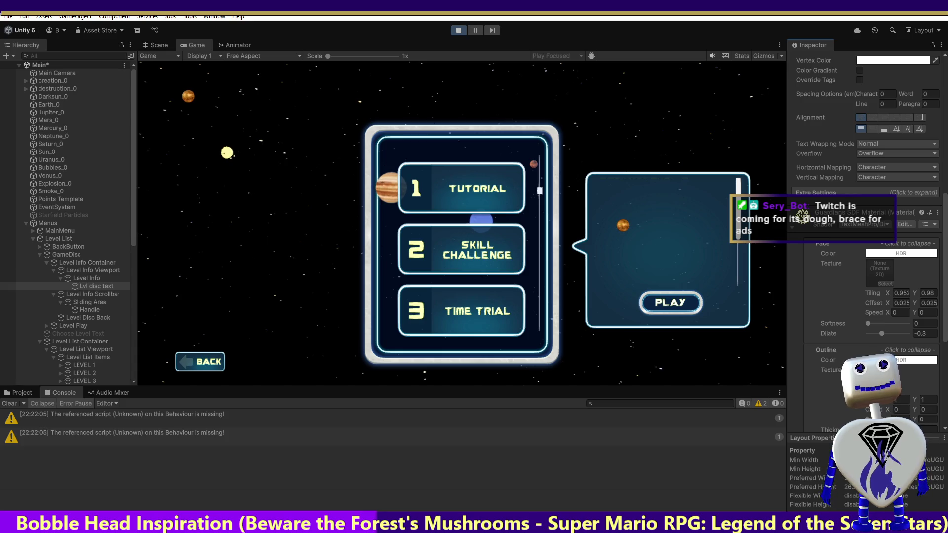
Step: Select Level Info Container to view its Rect Transform, Rect Mask 2D and Scroll Rect settings
{"action": "left_click_drag", "start_coordinate": [945, 336], "coordinate": [945, 332]}
{"action": "left_click", "coordinate": [87, 262]}
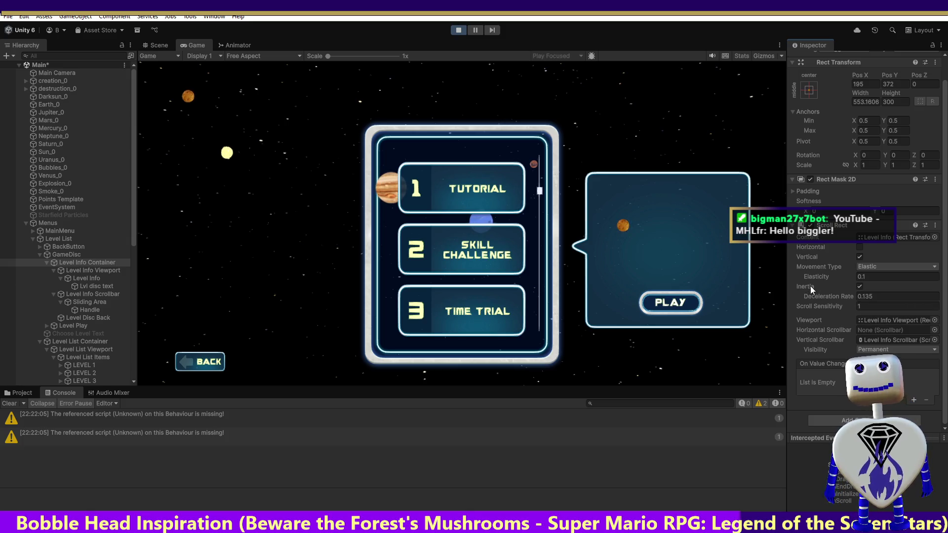
Step: Exit Play mode to return to editing the Celestial Crash menu in the Scene view
{"action": "left_click", "coordinate": [458, 31]}
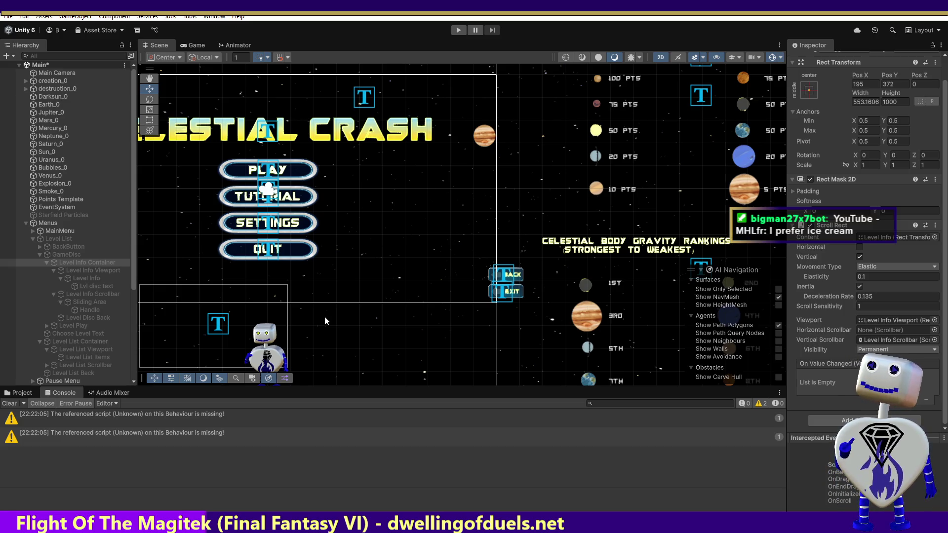
Step: Select GameDisc, move down to its Level Info Container child, and enter Play mode
{"action": "left_click", "coordinate": [70, 255]}
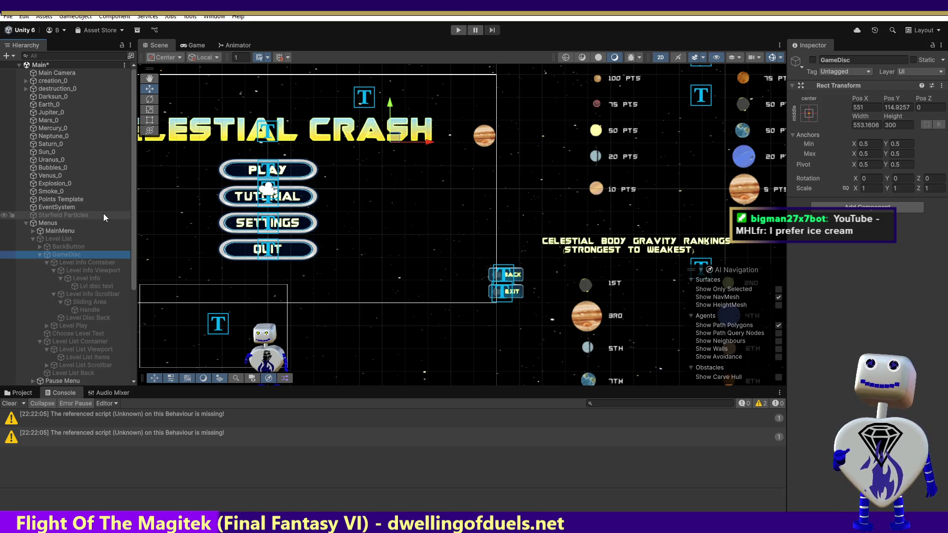
{"action": "key", "text": "Down"}
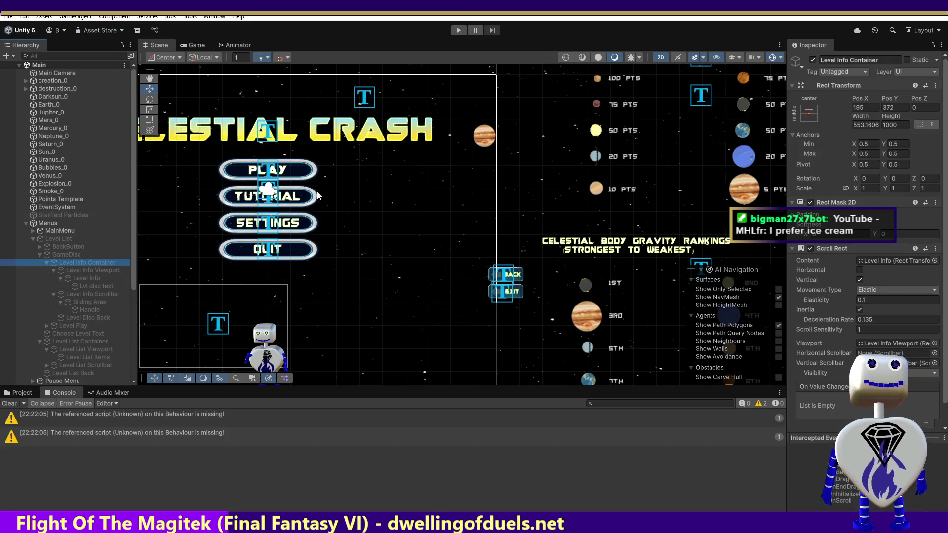
{"action": "left_click", "coordinate": [456, 30]}
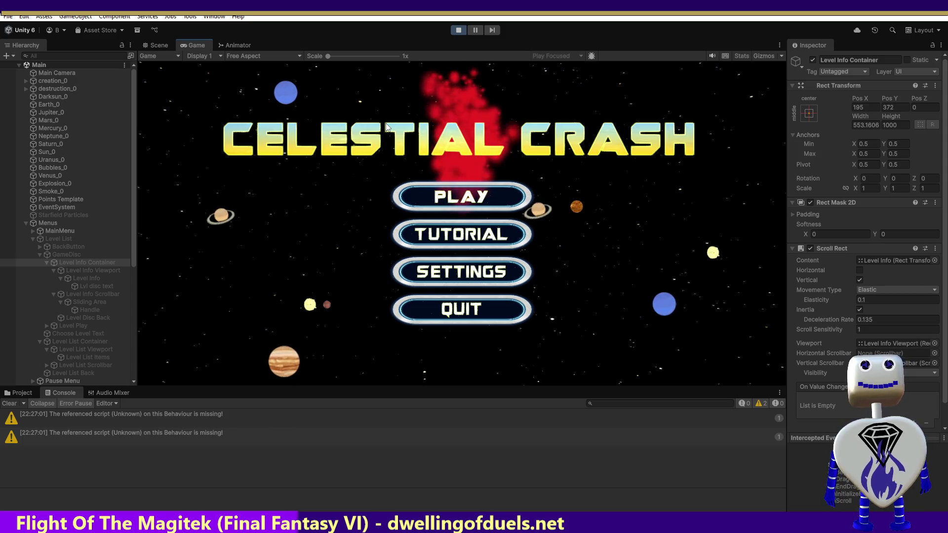
Step: Open the Tutorial level's info panel and set Level Info Container height 1000 and Pos Y 372
{"action": "left_click", "coordinate": [499, 196]}
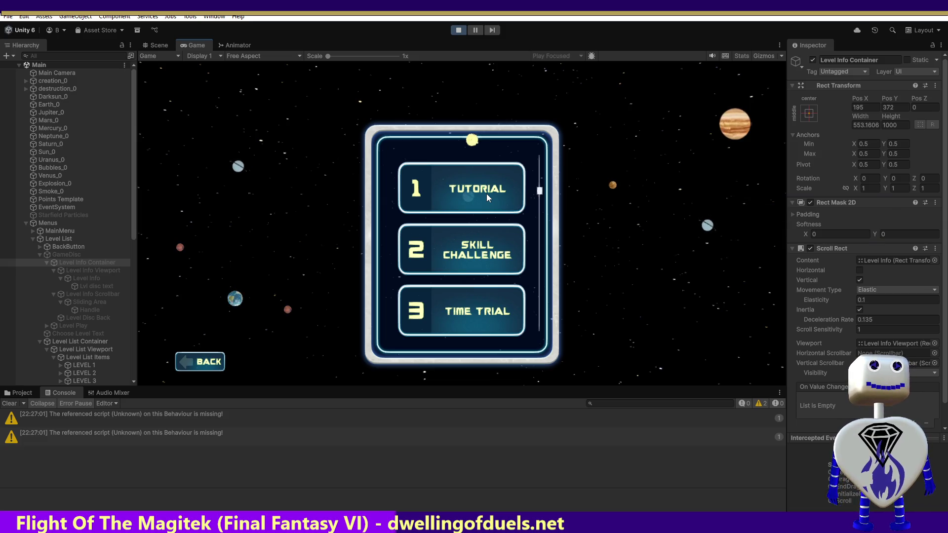
{"action": "left_click", "coordinate": [486, 194]}
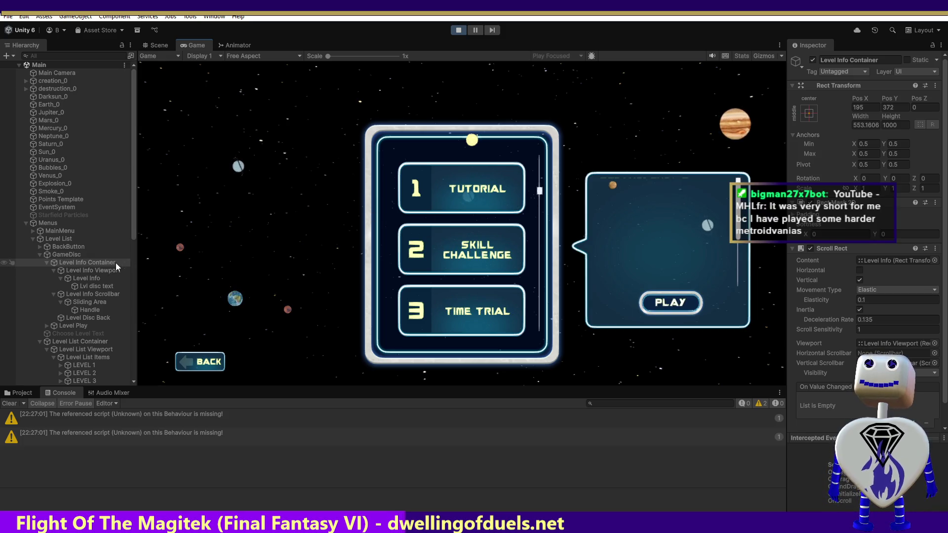
{"action": "left_click", "coordinate": [902, 125]}
{"action": "type", "text": "998.08"}
{"action": "key", "text": "Return"}
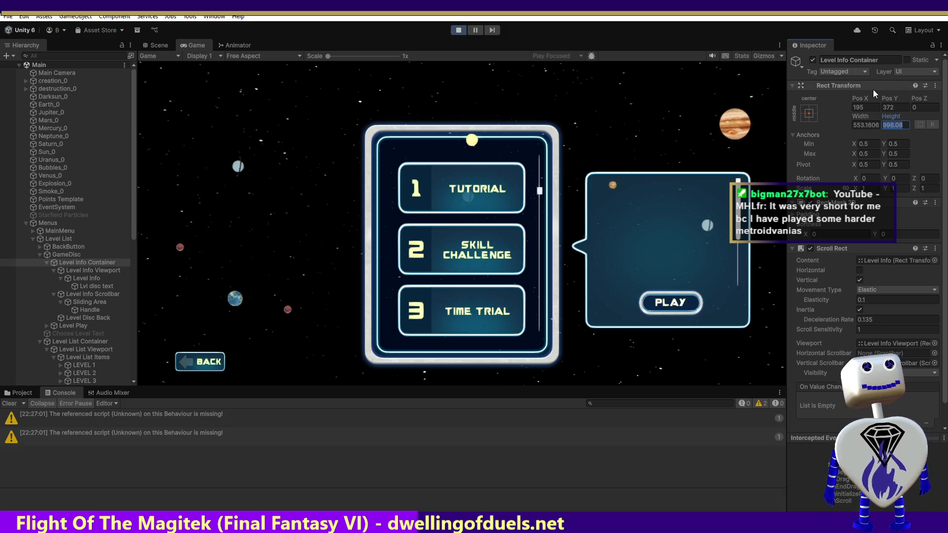
{"action": "type", "text": "250"}
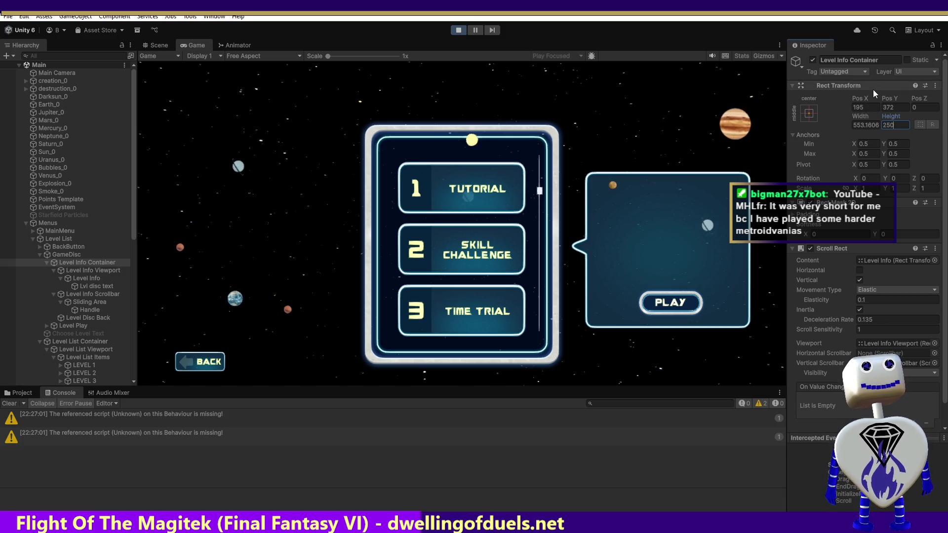
{"action": "key", "text": "BackSpace"}
{"action": "key", "text": "BackSpace"}
{"action": "key", "text": "BackSpace"}
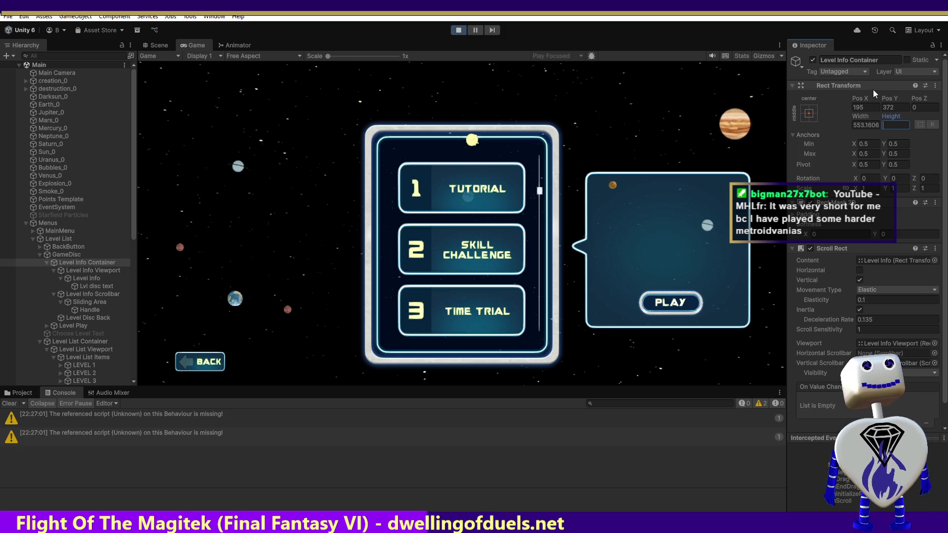
{"action": "type", "text": "1000"}
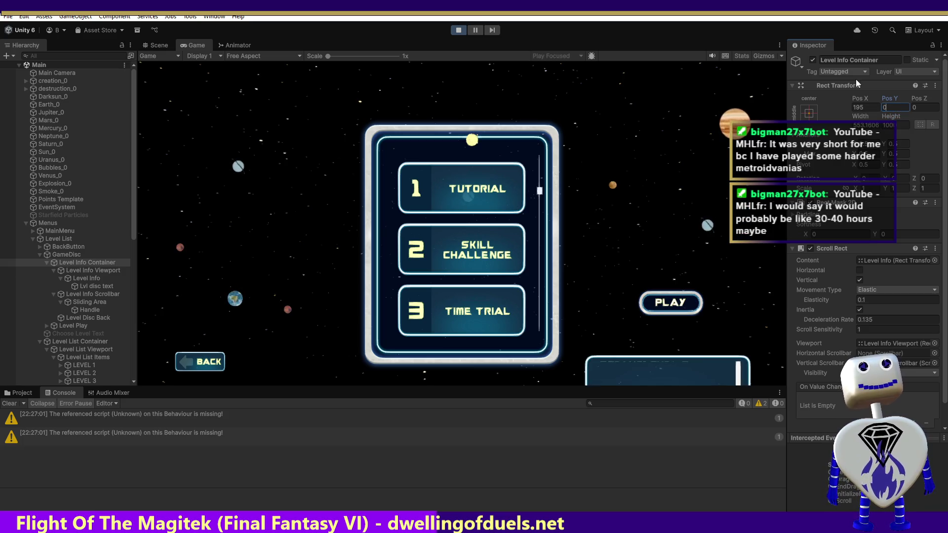
{"action": "type", "text": "372"}
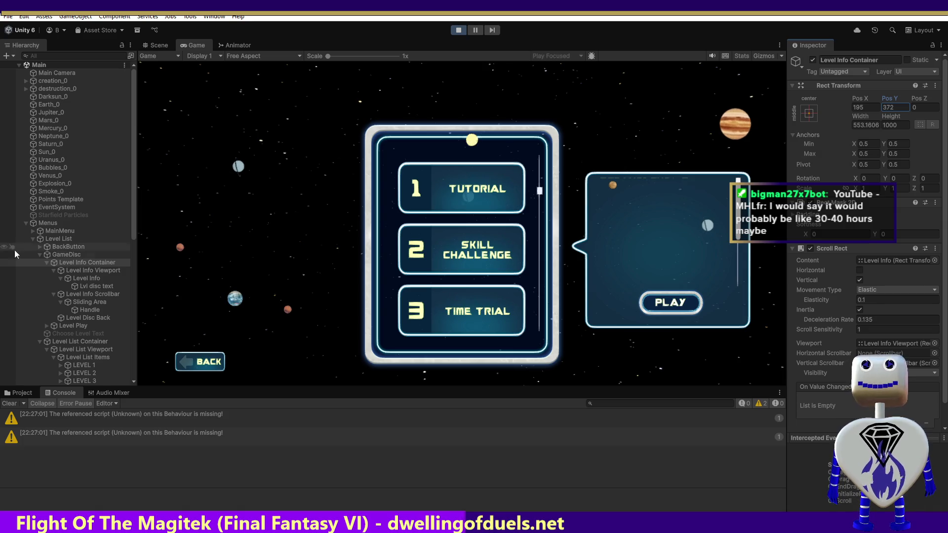
{"action": "left_click", "coordinate": [83, 271]}
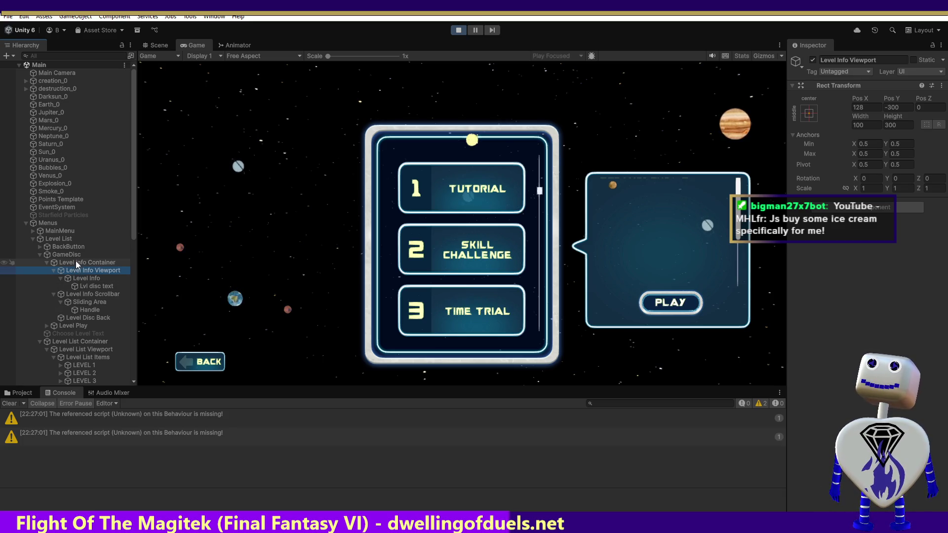
Step: Select the Level Info Viewport under Level Info and edit its Rect Transform Height of 300
{"action": "left_click", "coordinate": [75, 264]}
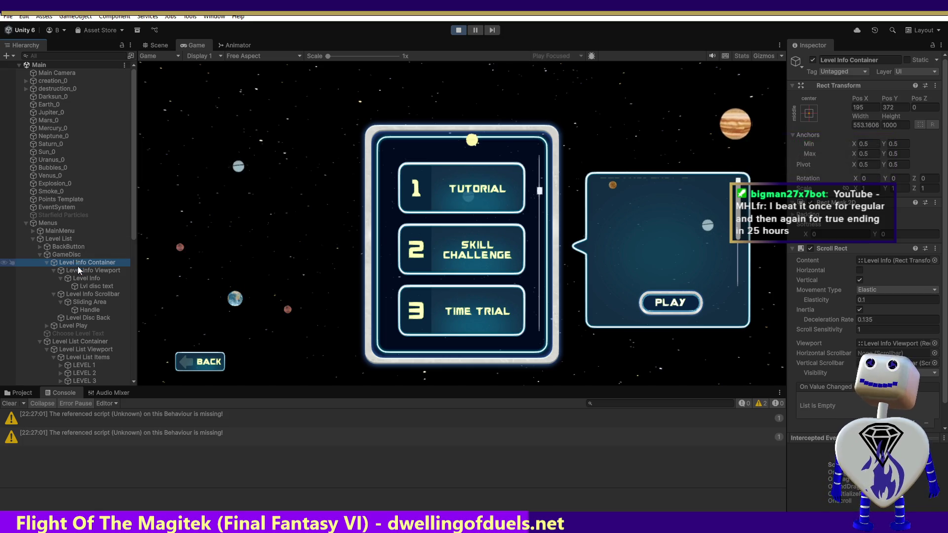
{"action": "left_click", "coordinate": [87, 279]}
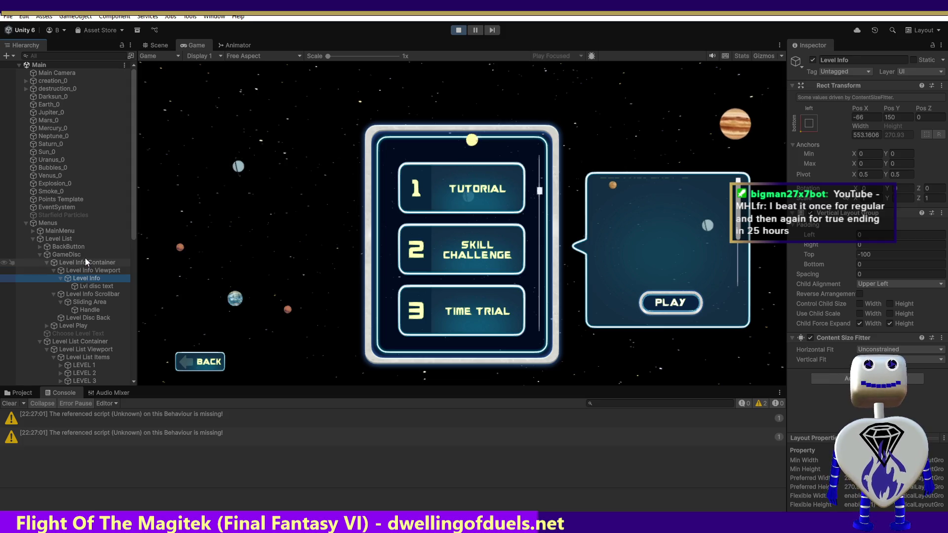
{"action": "left_click", "coordinate": [85, 270]}
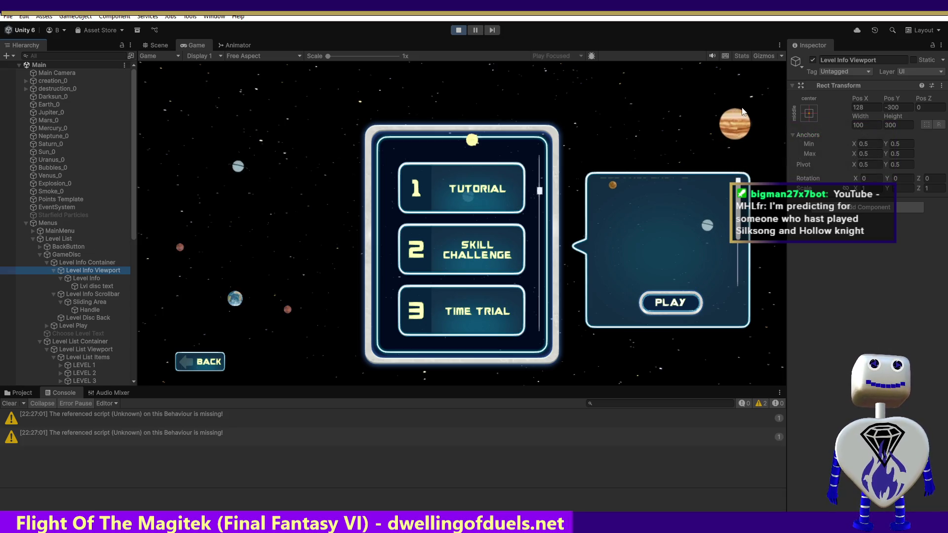
{"action": "left_click", "coordinate": [894, 125]}
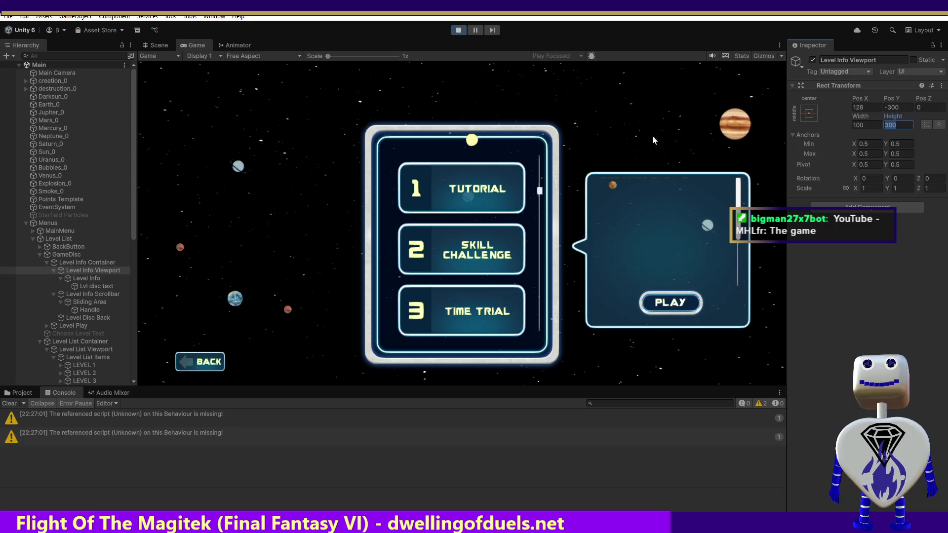
{"action": "left_click", "coordinate": [268, 265]}
{"action": "left_click", "coordinate": [81, 263]}
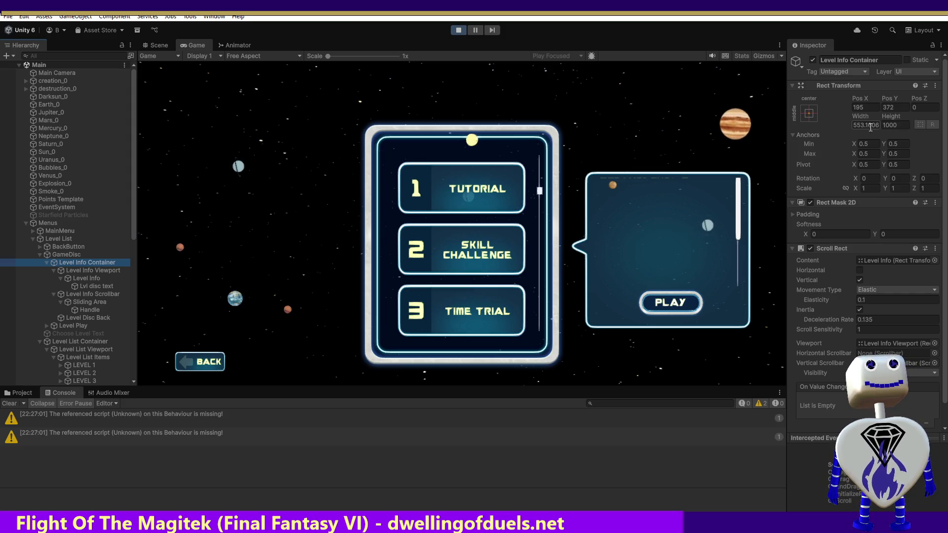
{"action": "left_click", "coordinate": [899, 125]}
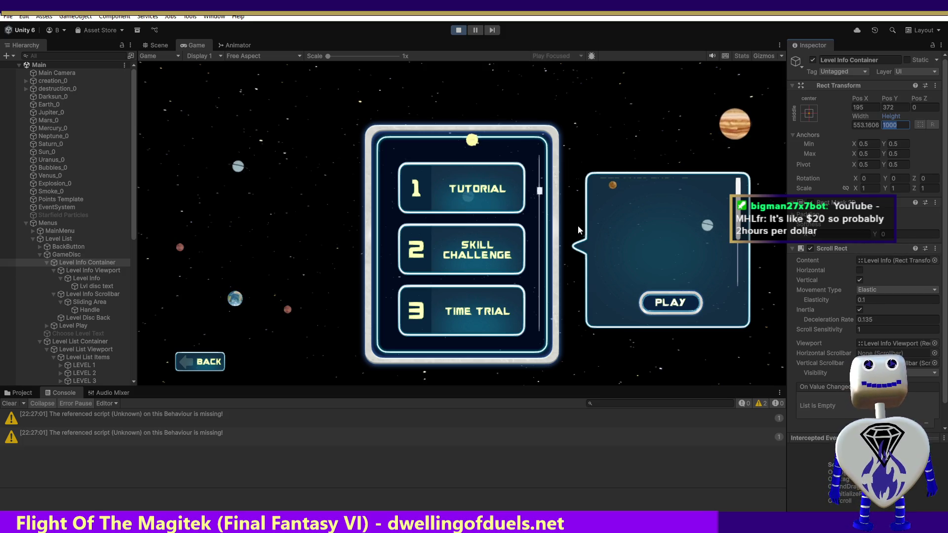
{"action": "left_click", "coordinate": [887, 125]}
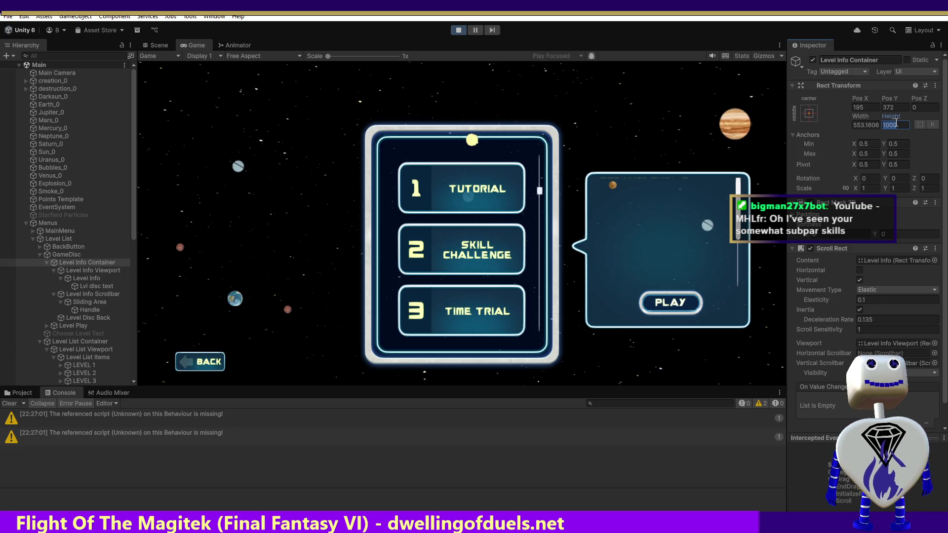
{"action": "left_click", "coordinate": [91, 270]}
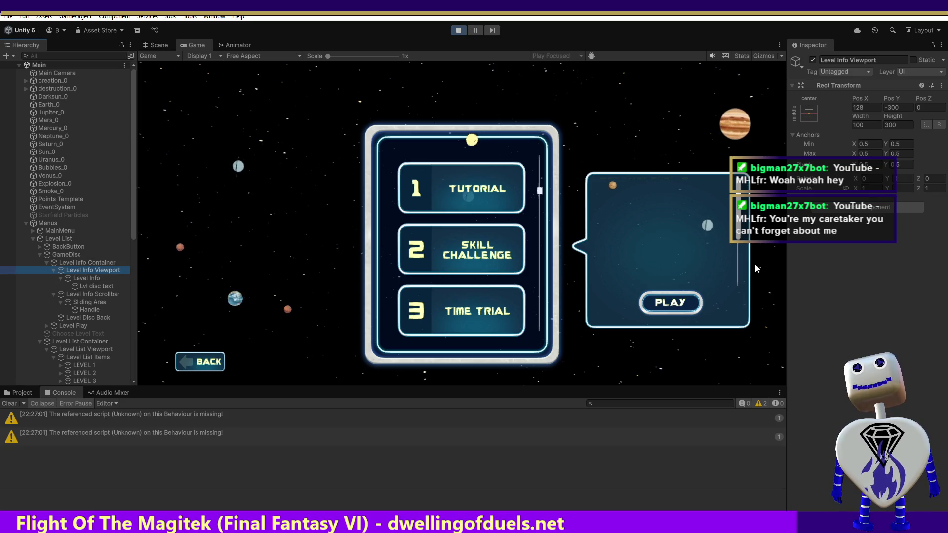
{"action": "left_click", "coordinate": [902, 106]}
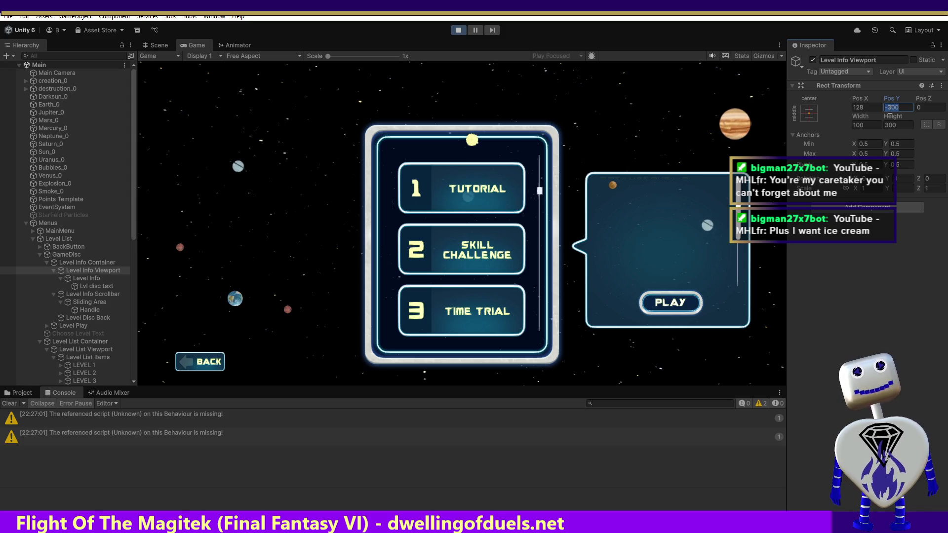
Step: Try Level Info Viewport Pos Y values -600, -5 and -552, settling on -495
{"action": "type", "text": "0-6"}
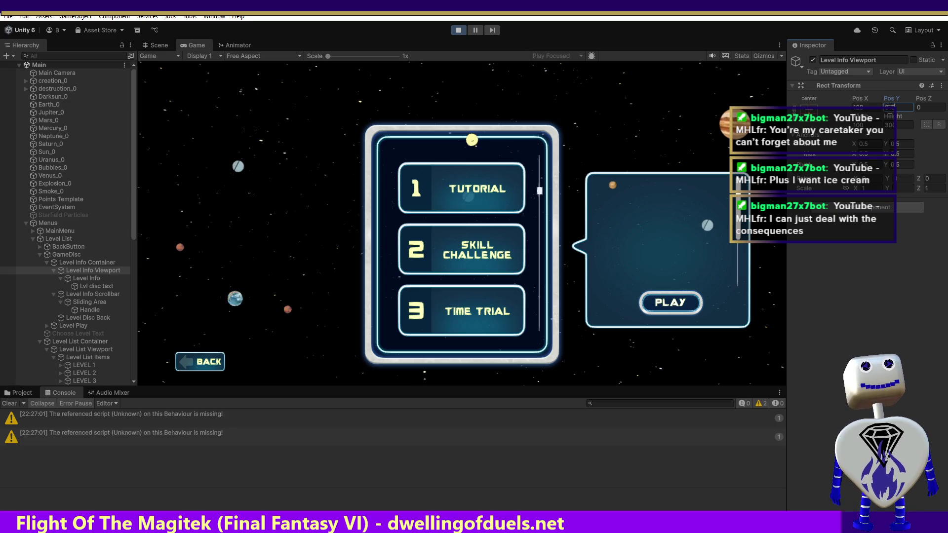
{"action": "type", "text": "00"}
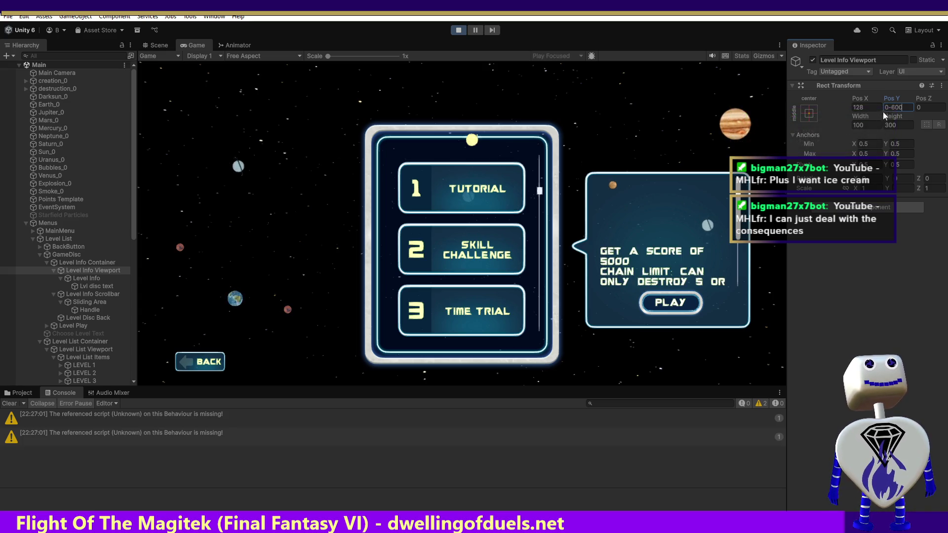
{"action": "left_click_drag", "start_coordinate": [894, 107], "coordinate": [877, 107]}
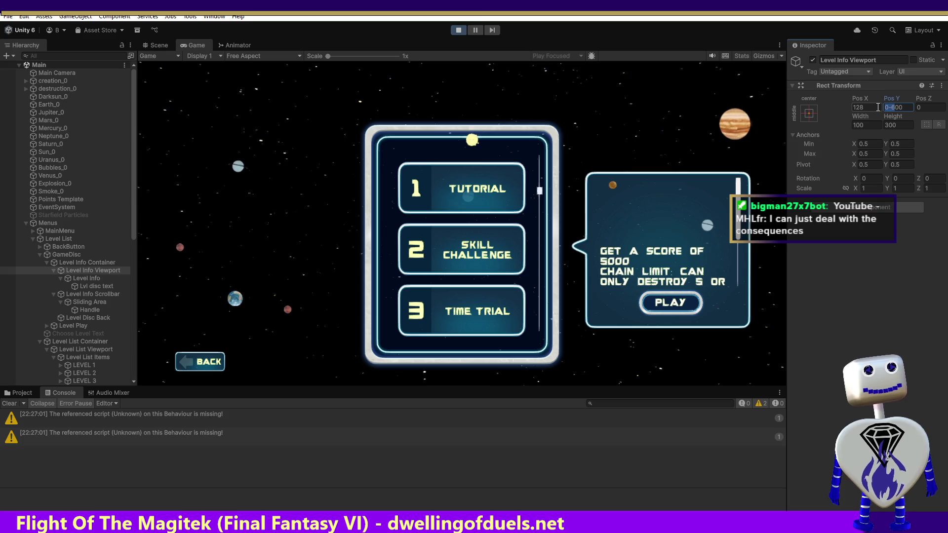
{"action": "type", "text": "-5"}
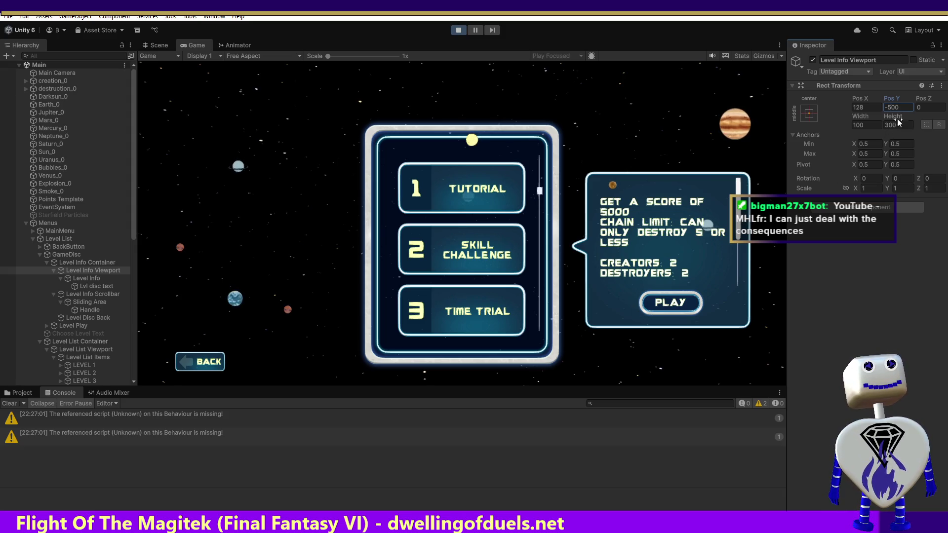
{"action": "key", "text": "ctrl+a"}
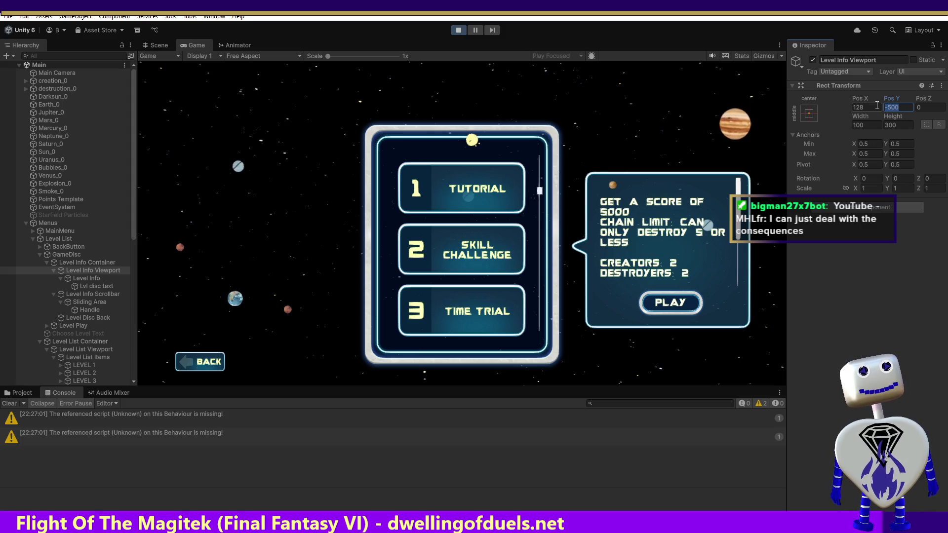
{"action": "type", "text": "-552"}
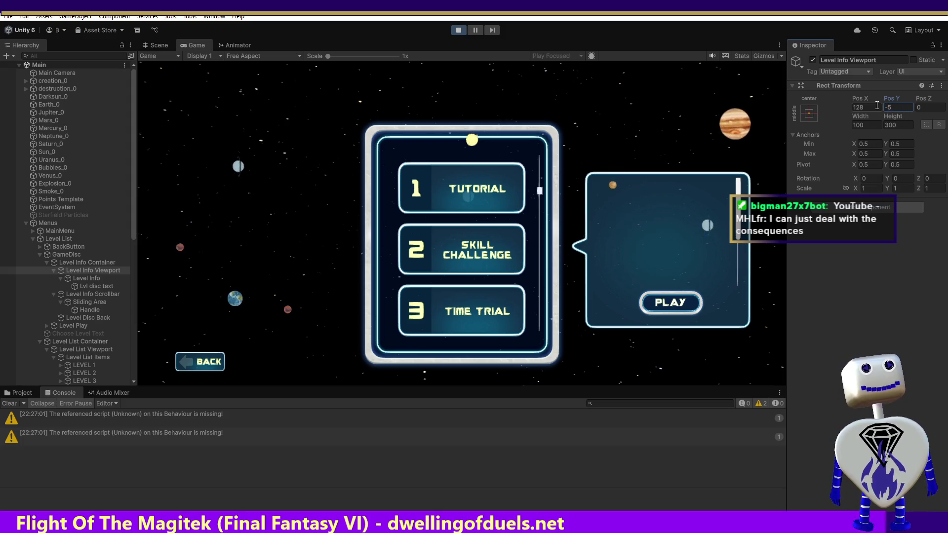
{"action": "key", "text": "BackSpace"}
{"action": "key", "text": "BackSpace"}
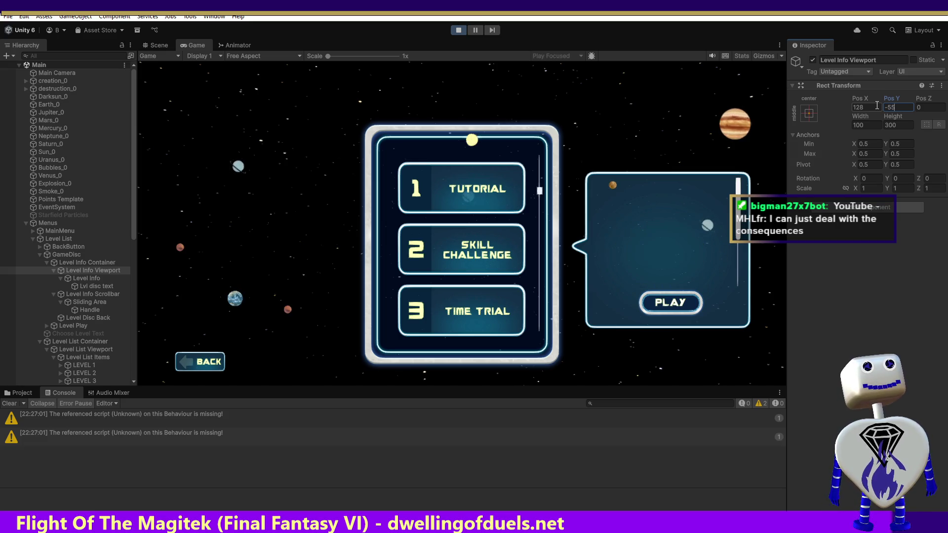
{"action": "key", "text": "BackSpace"}
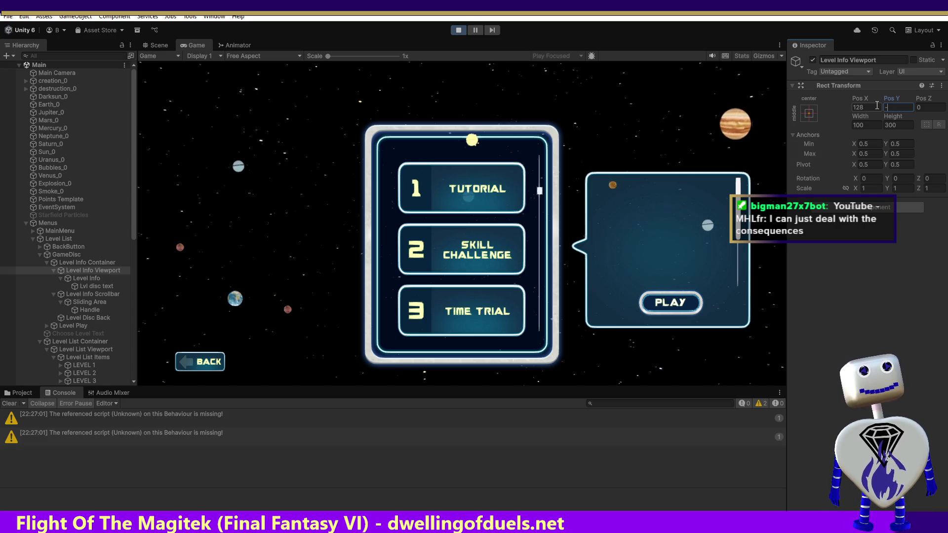
{"action": "type", "text": "495"}
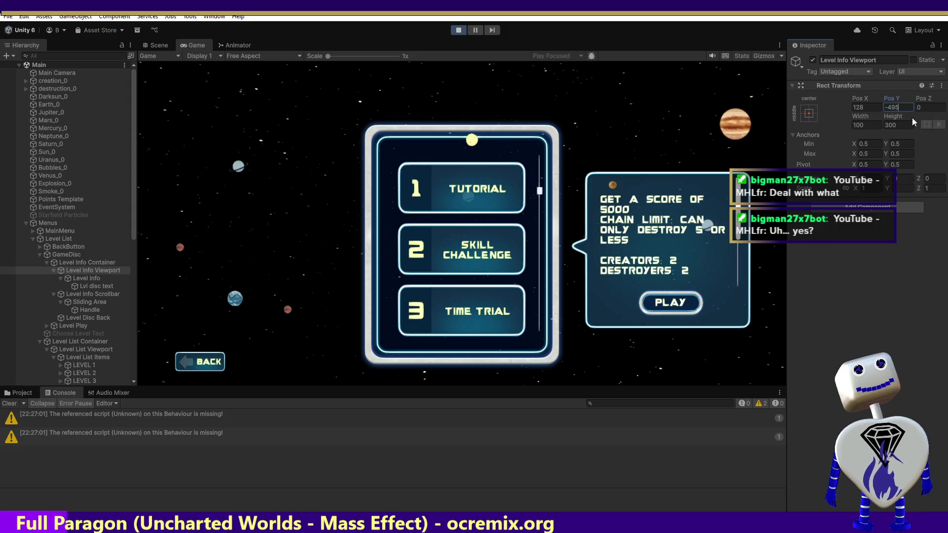
Step: Try Pos Y values -475, -400 and -450, then confirm -470 for the Level Info Viewport
{"action": "double_click", "coordinate": [892, 108]}
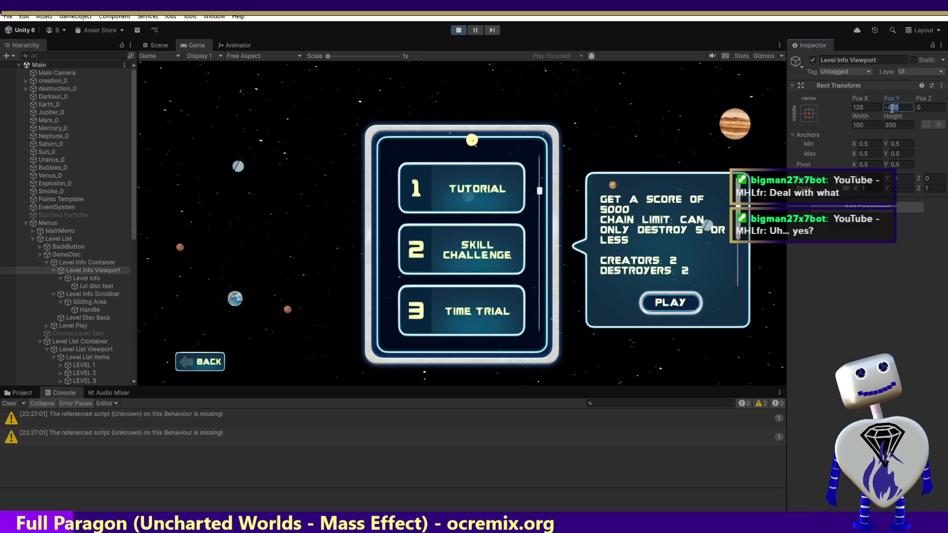
{"action": "type", "text": "475"}
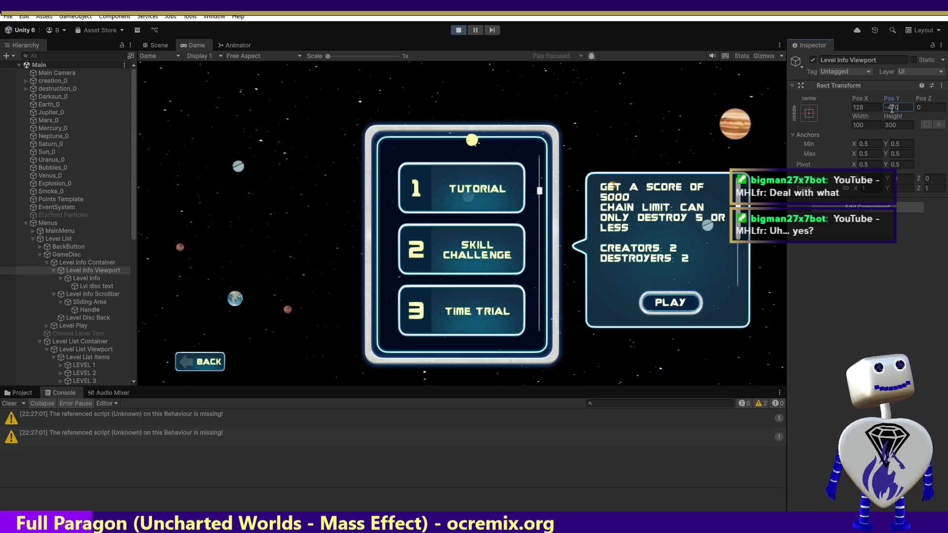
{"action": "key", "text": "BackSpace"}
{"action": "key", "text": "BackSpace"}
{"action": "type", "text": "00"}
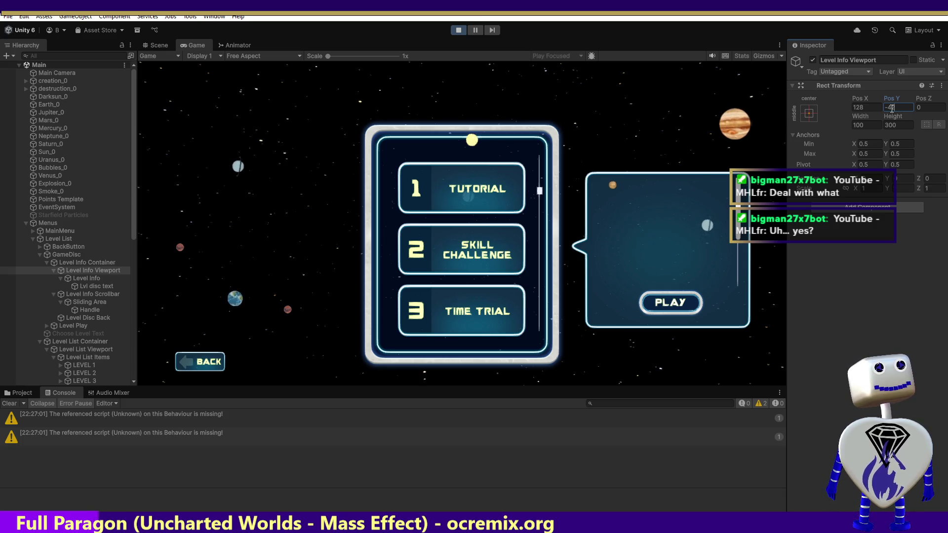
{"action": "key", "text": "BackSpace"}
{"action": "key", "text": "BackSpace"}
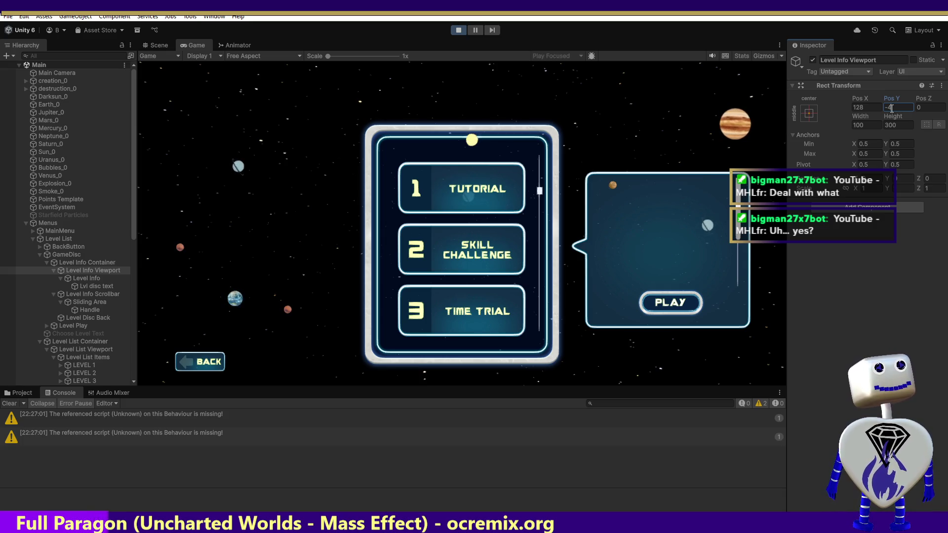
{"action": "type", "text": "50"}
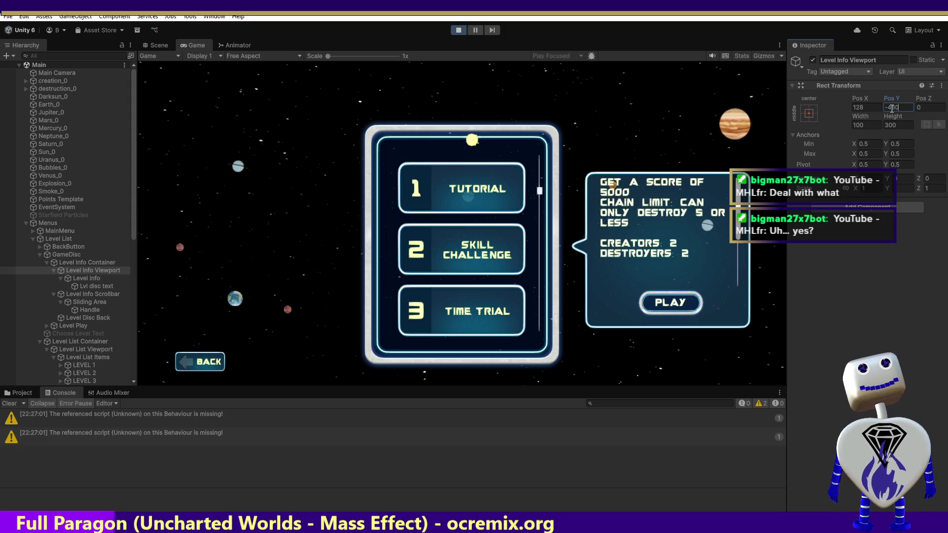
{"action": "key", "text": "BackSpace"}
{"action": "key", "text": "BackSpace"}
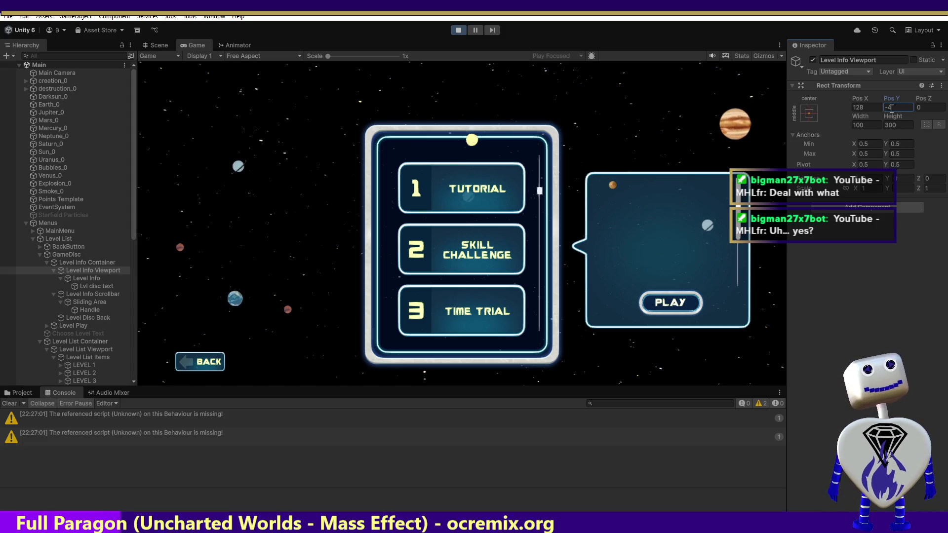
{"action": "type", "text": "70"}
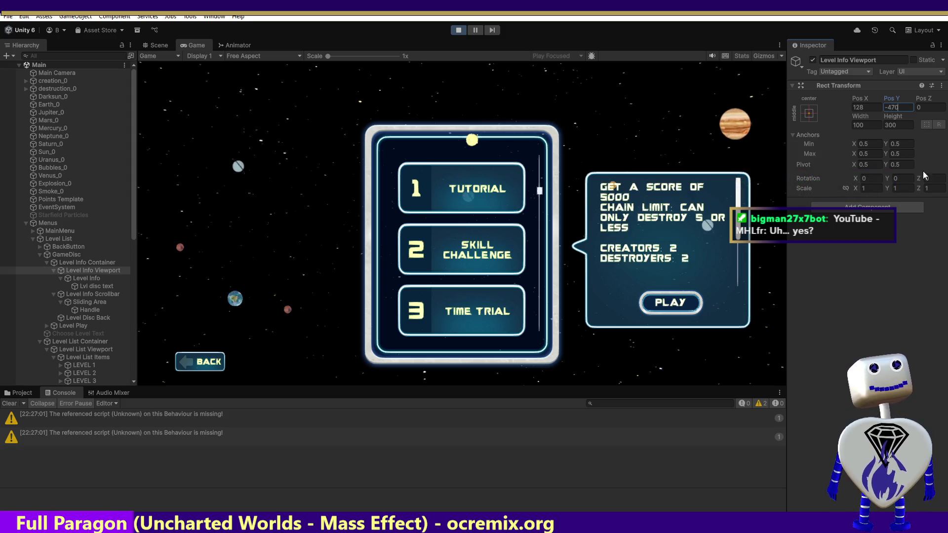
{"action": "left_click", "coordinate": [736, 285]}
Step: Scroll the level description text in the Game view to test it, then stop the game
{"action": "scroll", "coordinate": [736, 264], "scroll_direction": "down", "scroll_amount": 1}
{"action": "mouse_move", "coordinate": [741, 240]}
{"action": "left_mouse_down"}
{"action": "mouse_move", "coordinate": [672, 213]}
{"action": "mouse_move", "coordinate": [677, 329]}
{"action": "mouse_move", "coordinate": [677, 124]}
{"action": "left_mouse_up"}
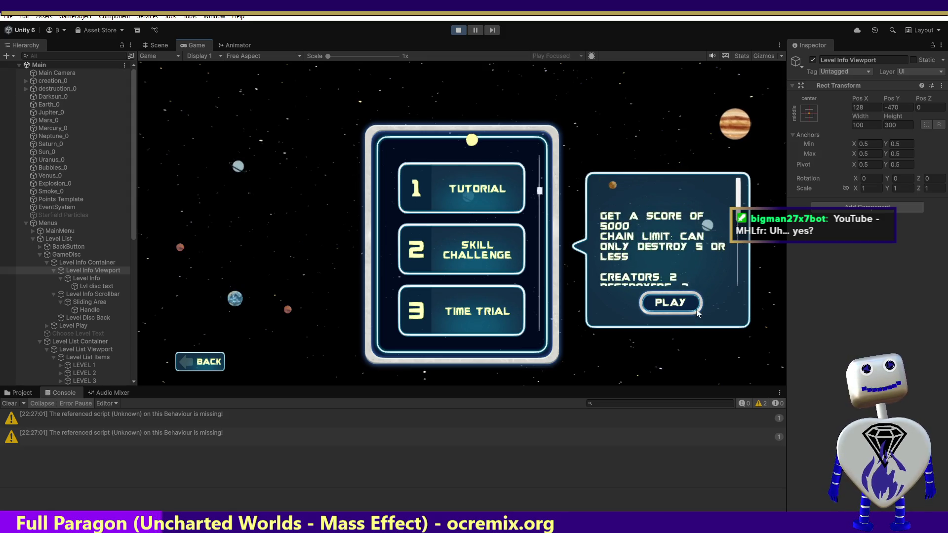
{"action": "mouse_move", "coordinate": [716, 247]}
{"action": "left_mouse_down"}
{"action": "mouse_move", "coordinate": [691, 217]}
{"action": "mouse_move", "coordinate": [671, 316]}
{"action": "left_mouse_up"}
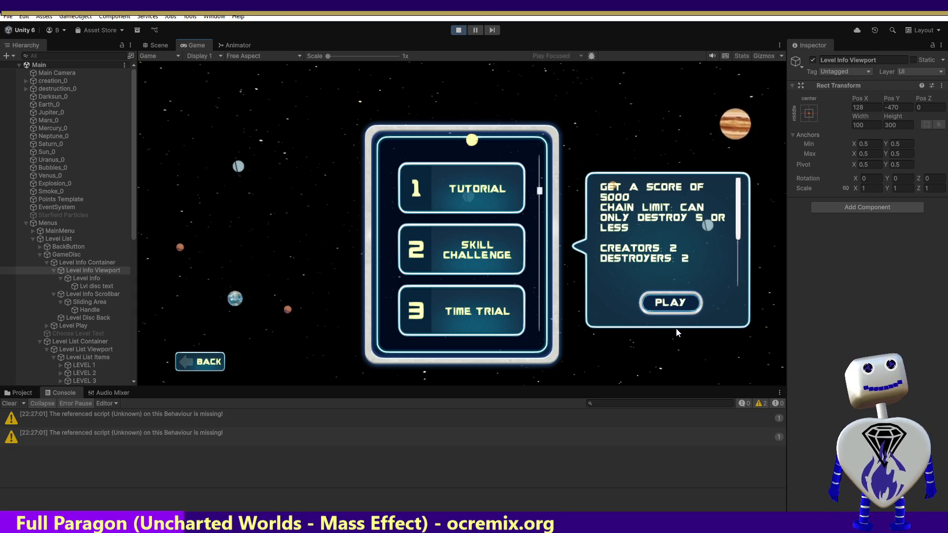
{"action": "left_click", "coordinate": [909, 107]}
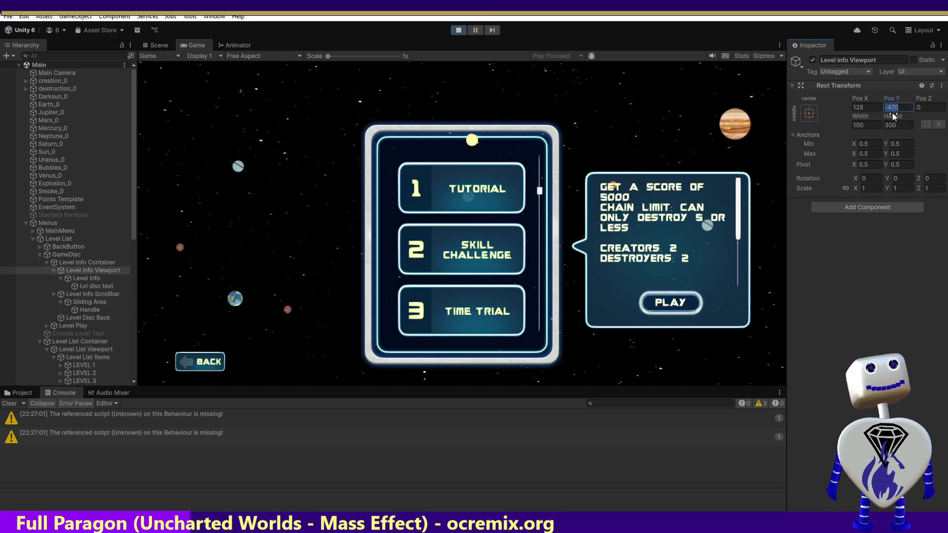
{"action": "left_click", "coordinate": [456, 31]}
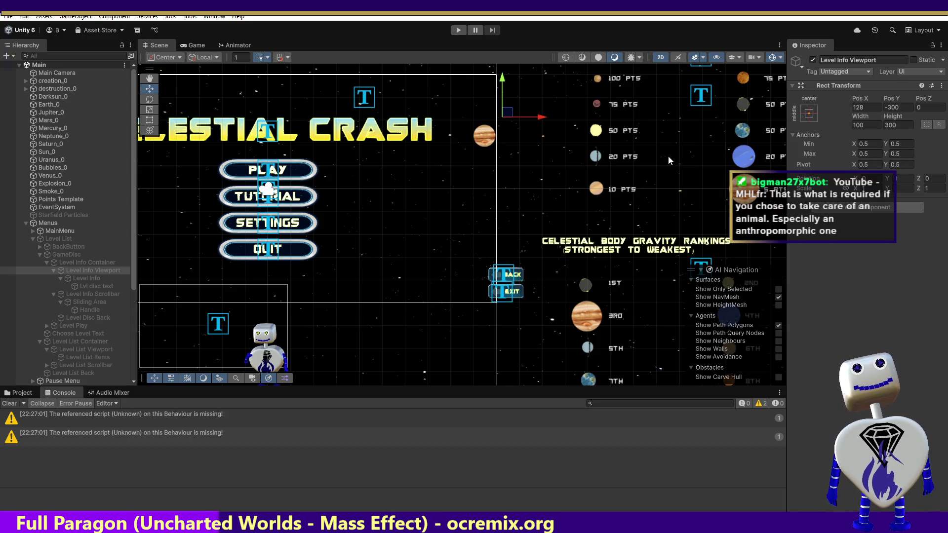
Step: Set Pos Y to -470 in edit mode, then run the game and open the level-select screen
{"action": "left_click", "coordinate": [888, 107]}
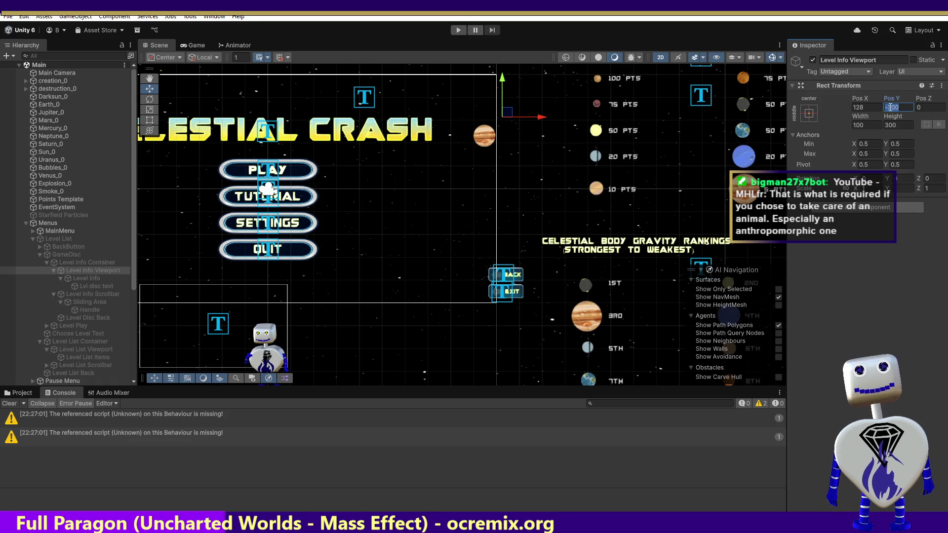
{"action": "type", "text": "-470"}
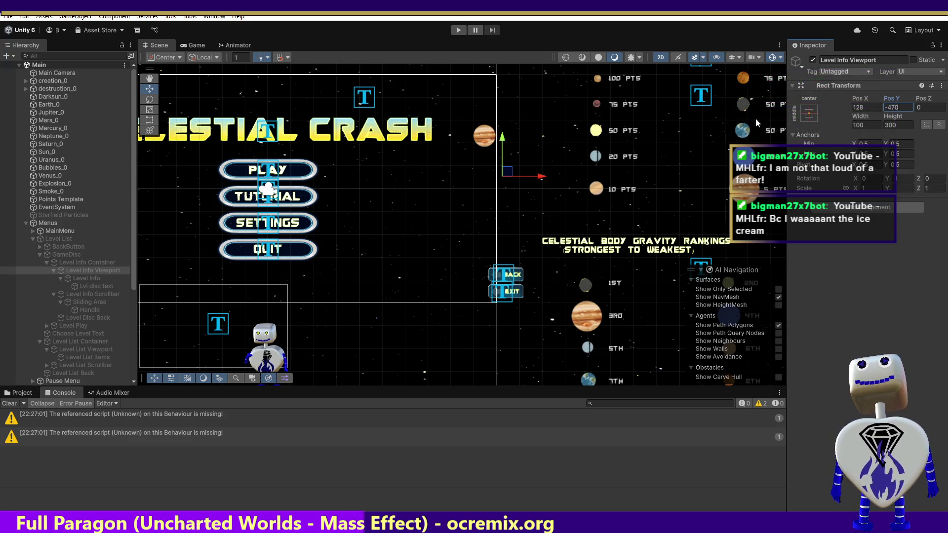
{"action": "left_click", "coordinate": [458, 30]}
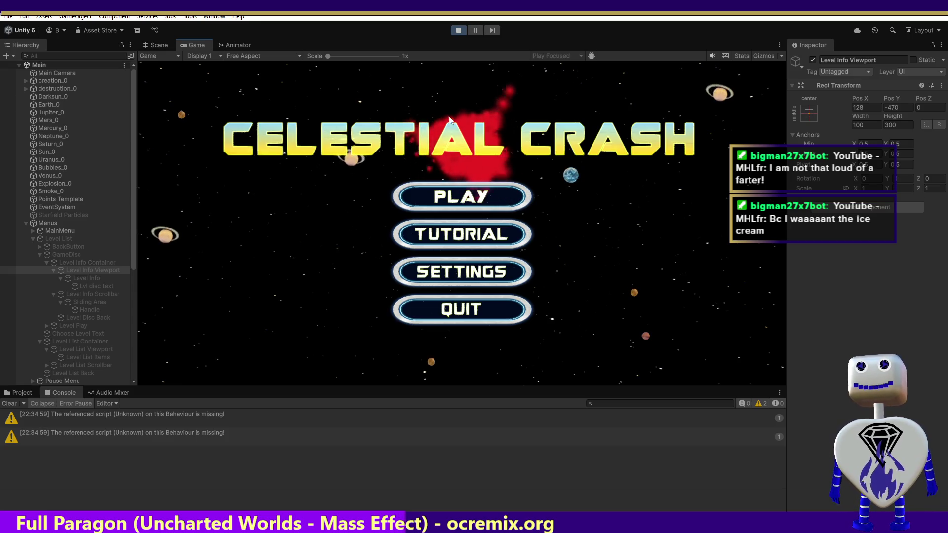
{"action": "left_click", "coordinate": [445, 202]}
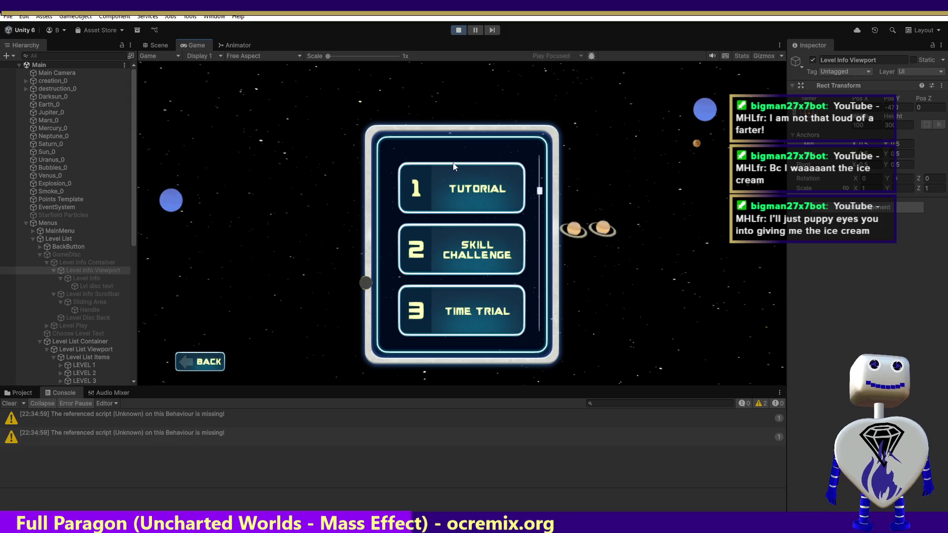
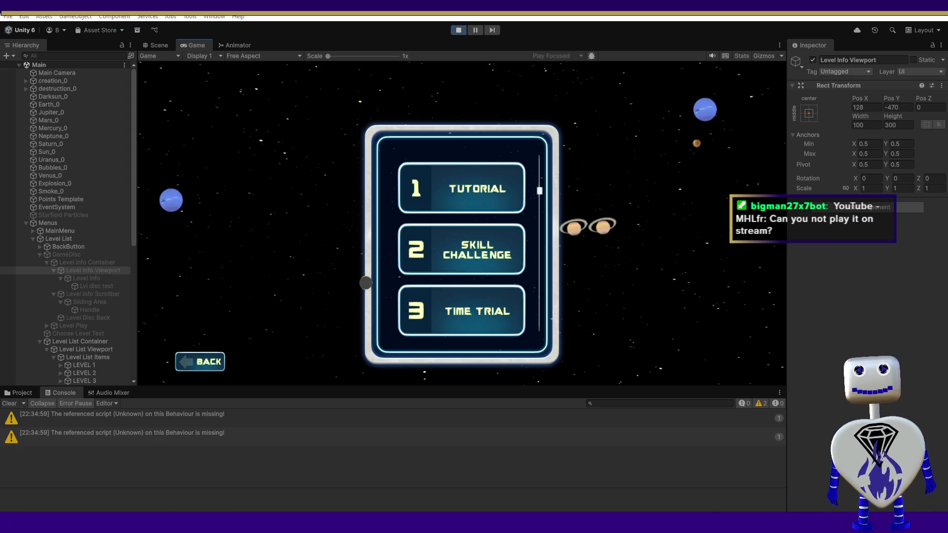
Step: Switch from the Unity editor to the browser showing the 'Cult: Manos - Gameplay' video
{"action": "key", "text": "alt+Tab"}
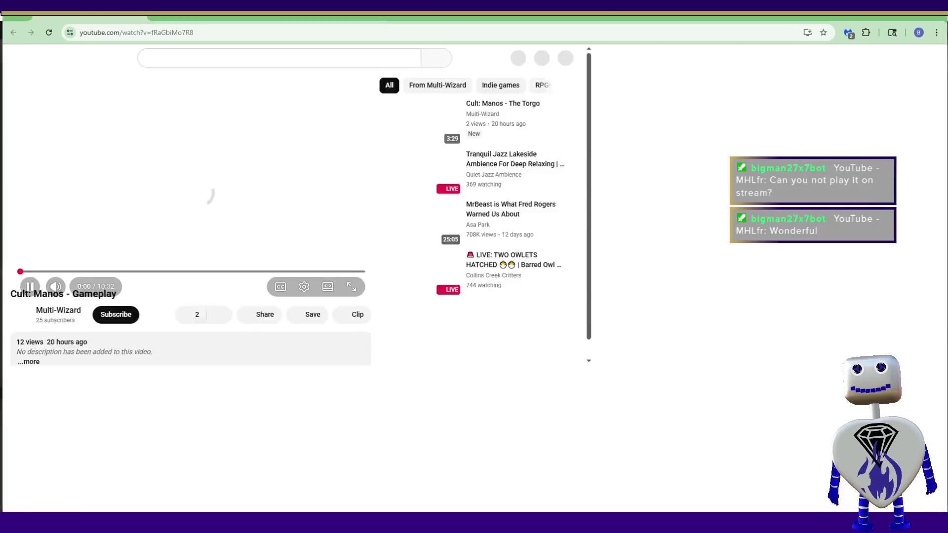
Step: Put the Cult: Manos gameplay video into full screen and let it play
{"action": "left_click", "coordinate": [695, 474]}
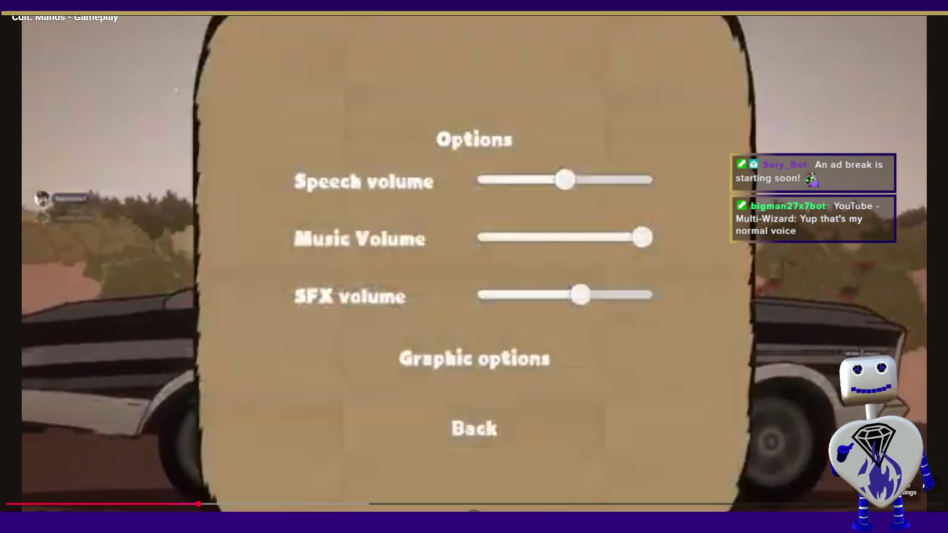
Step: Open the video quality choices, then keep watching through the Options screens to the pause menu
{"action": "left_click", "coordinate": [834, 486]}
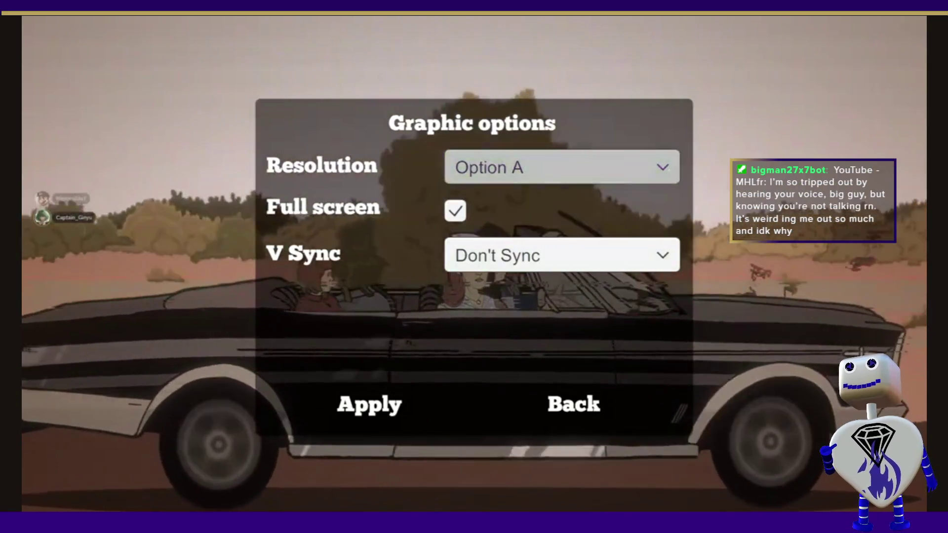
{"action": "left_click", "coordinate": [672, 167]}
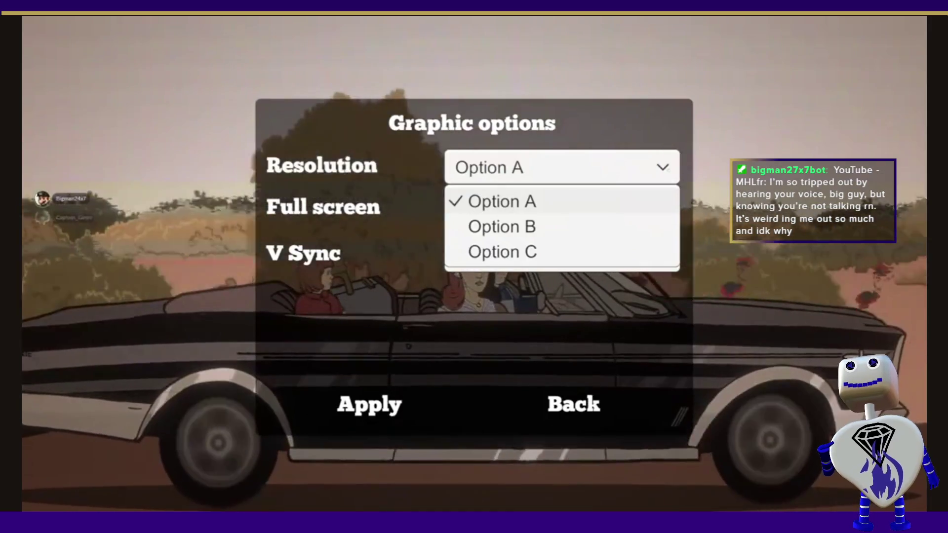
{"action": "left_click", "coordinate": [672, 167]}
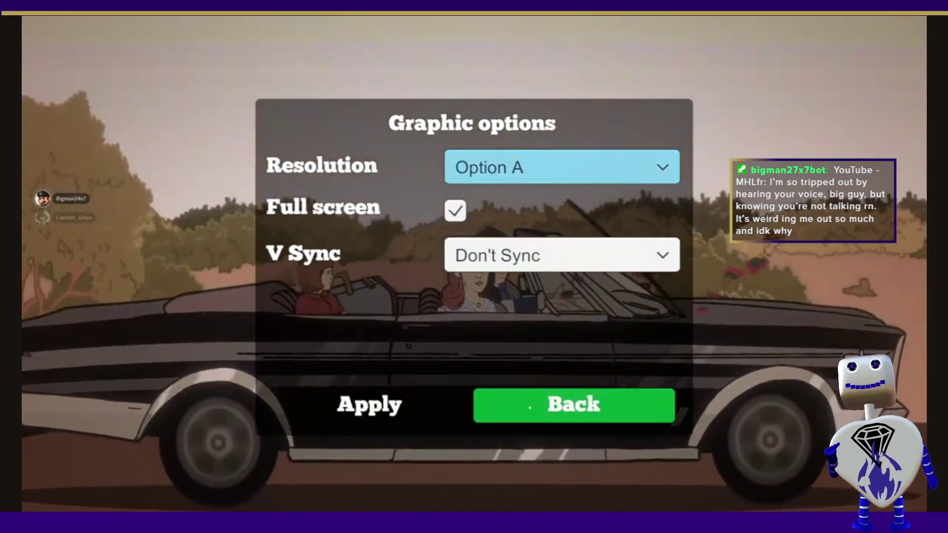
{"action": "left_click", "coordinate": [528, 406]}
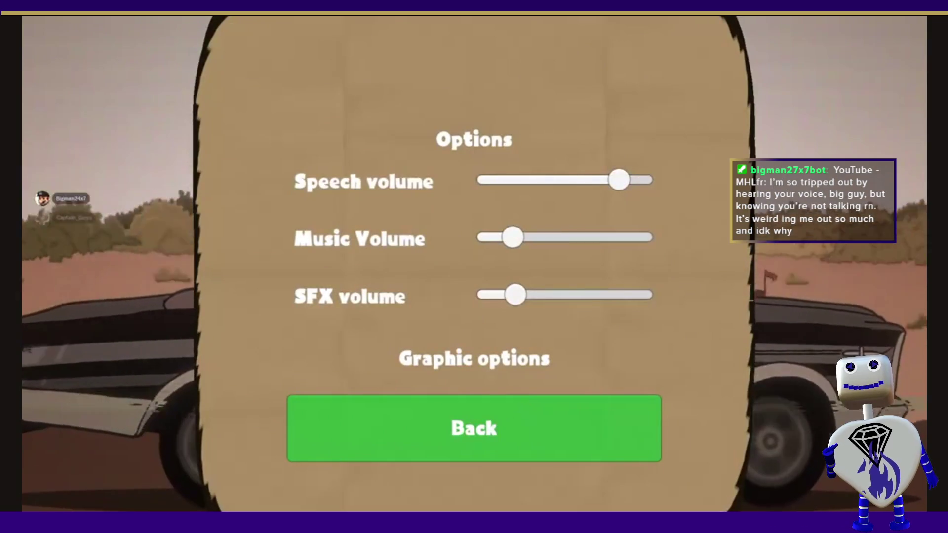
{"action": "left_click", "coordinate": [488, 424]}
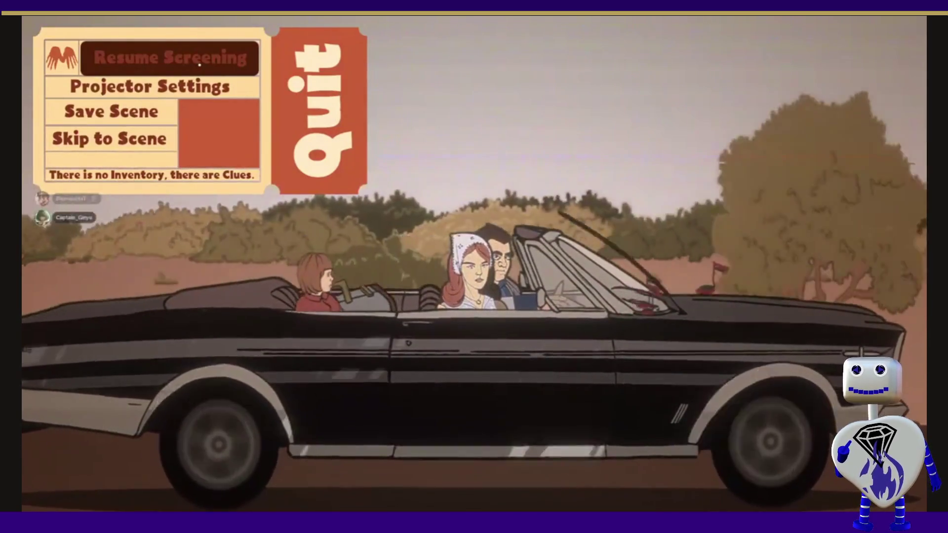
Step: Keep the video playing until the convertible ride with Marge and Mike returns
{"action": "left_click", "coordinate": [200, 65]}
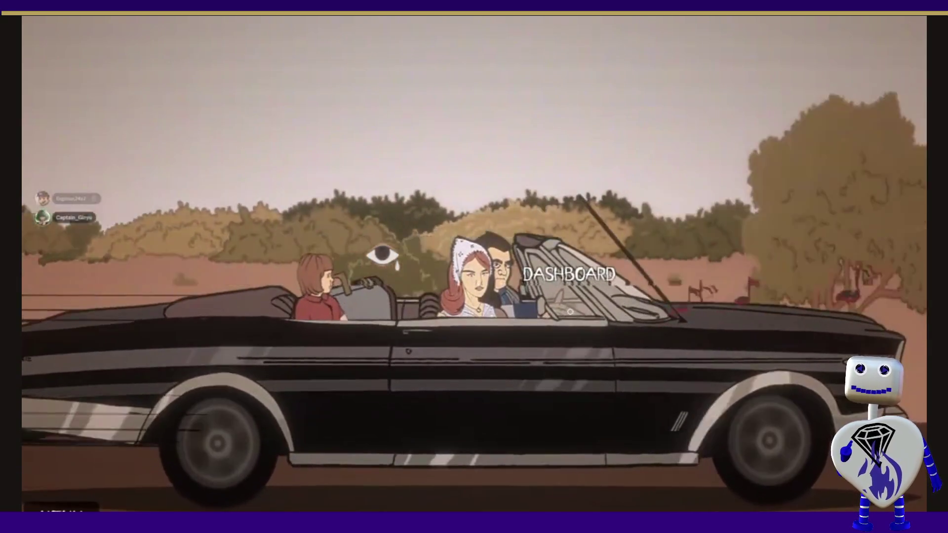
Step: Play through the car ride, including Mike's line, until the LEAVE prompt appears on the parked car
{"action": "left_click", "coordinate": [571, 312]}
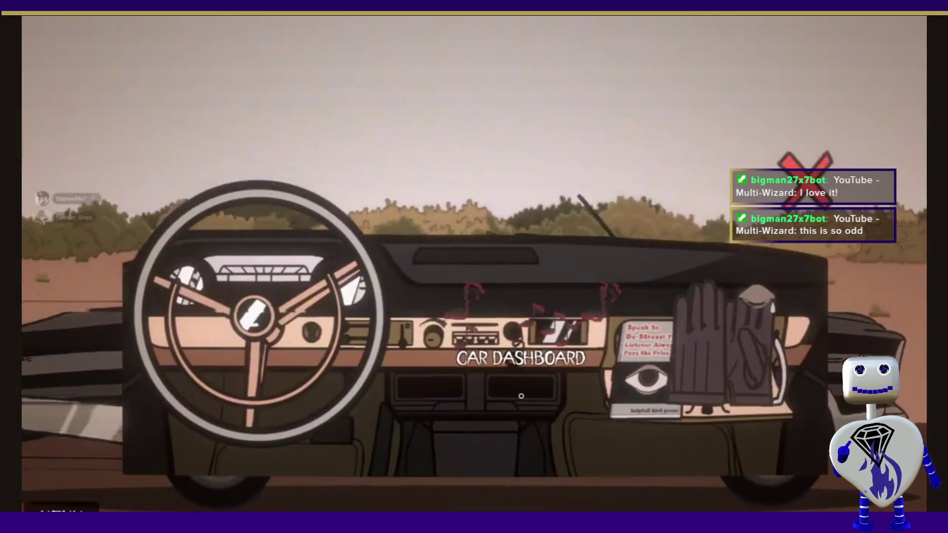
{"action": "left_click", "coordinate": [805, 165]}
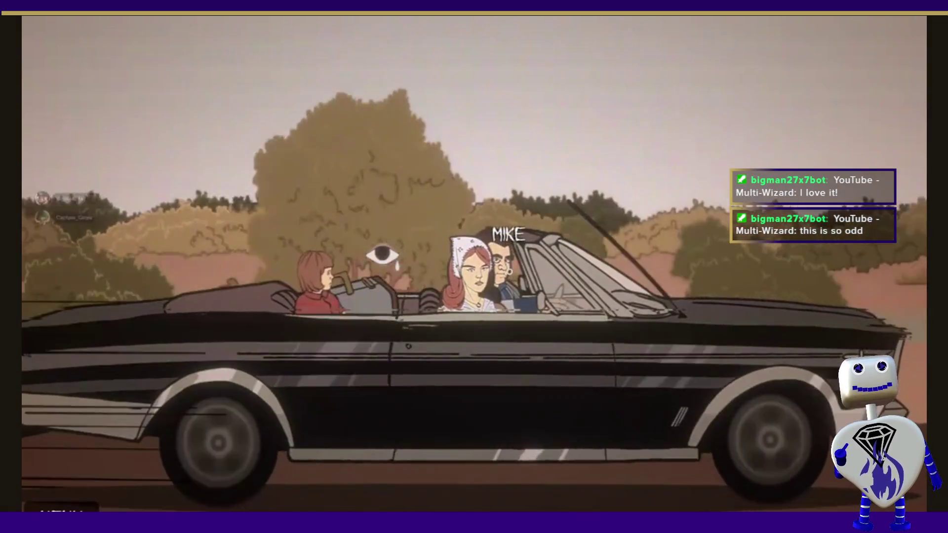
{"action": "left_click", "coordinate": [501, 256]}
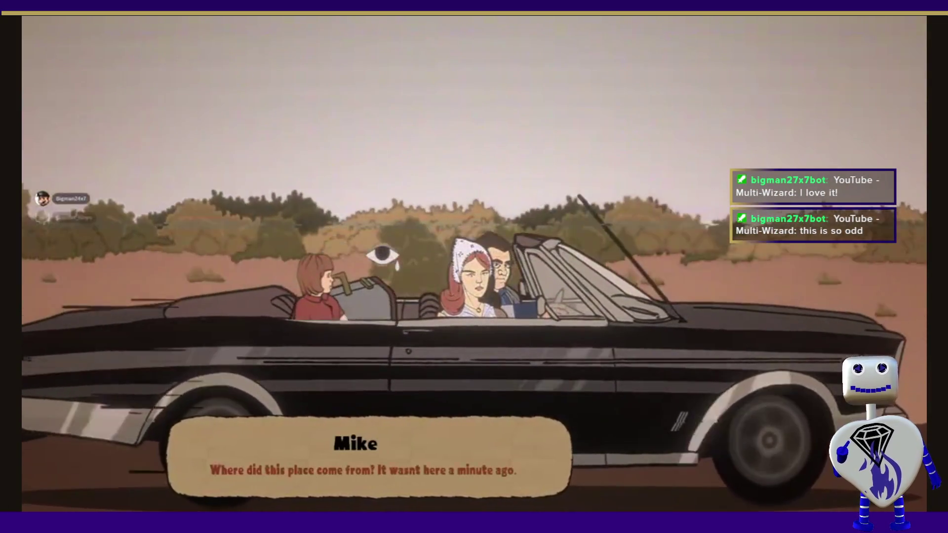
{"action": "left_click", "coordinate": [501, 256]}
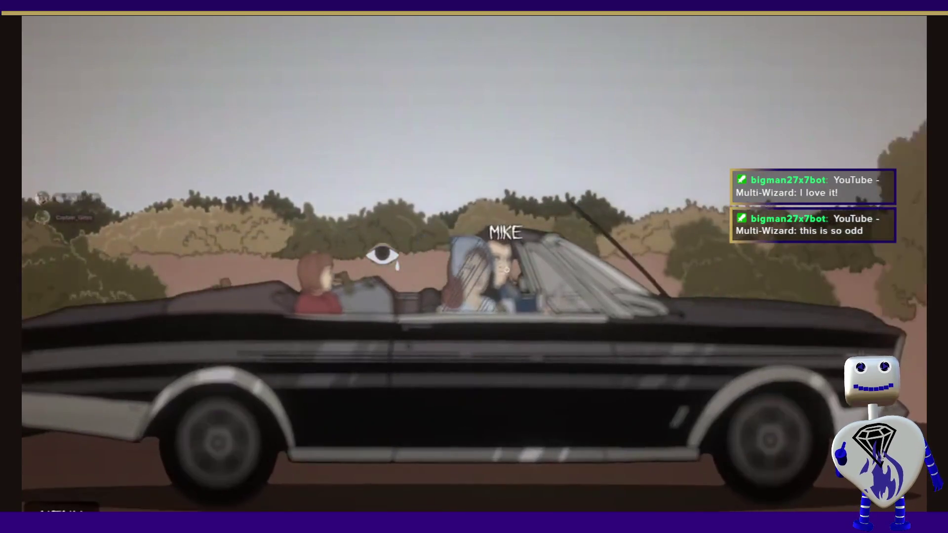
{"action": "left_click", "coordinate": [506, 269]}
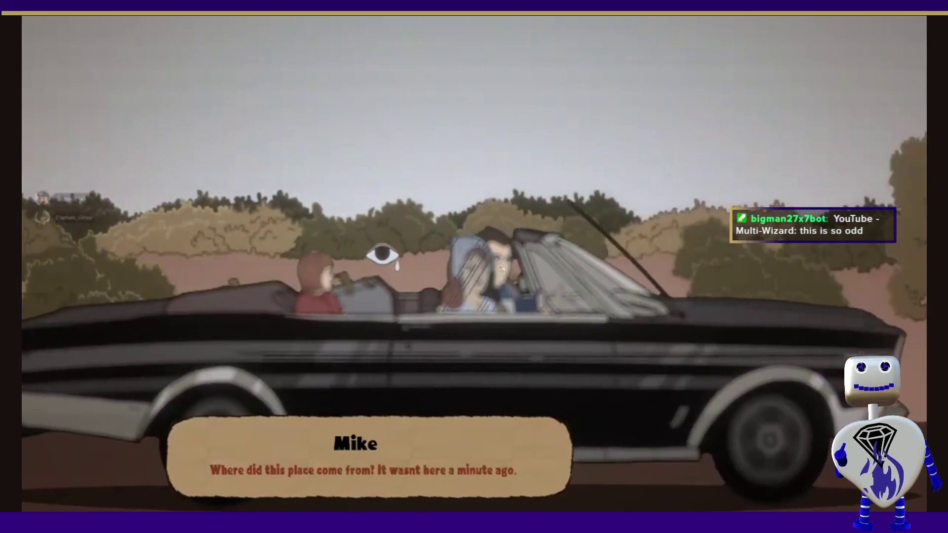
{"action": "left_click", "coordinate": [501, 268]}
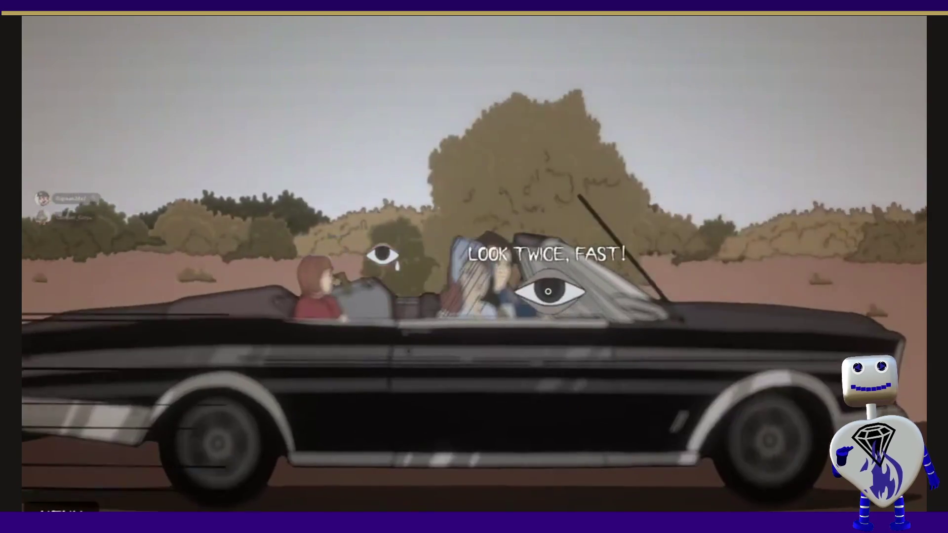
{"action": "left_click", "coordinate": [501, 287]}
{"action": "left_click", "coordinate": [567, 316]}
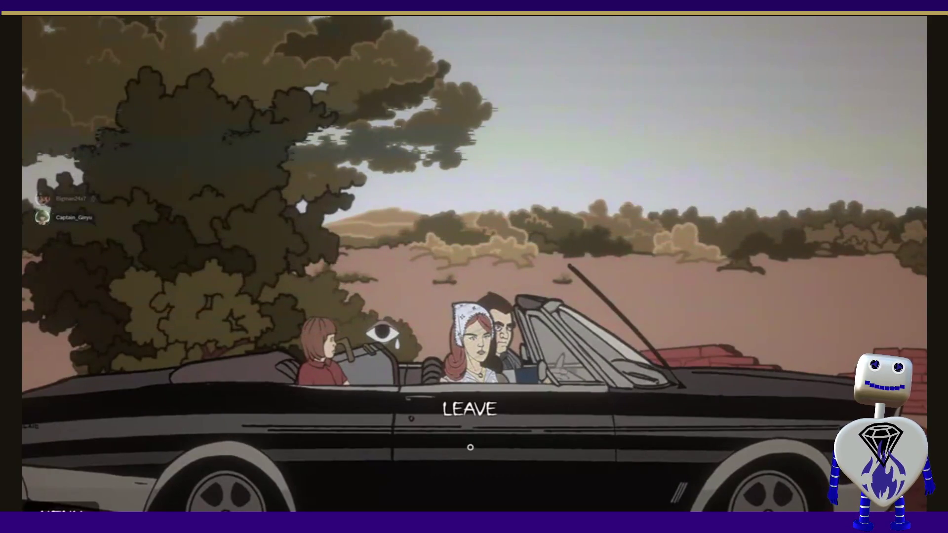
Step: Follow the video as the driver leaves the car and takes the clue from the bush
{"action": "left_click", "coordinate": [470, 446]}
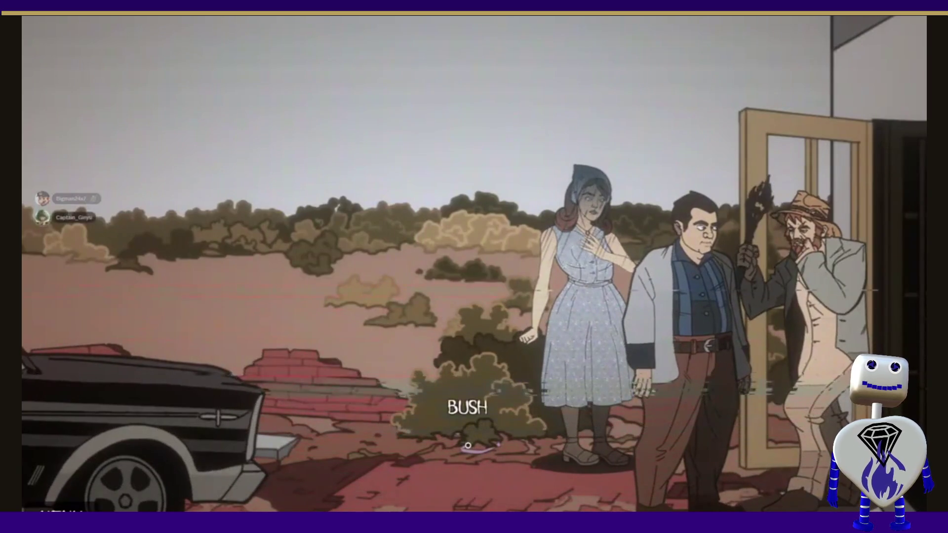
{"action": "left_click", "coordinate": [460, 422]}
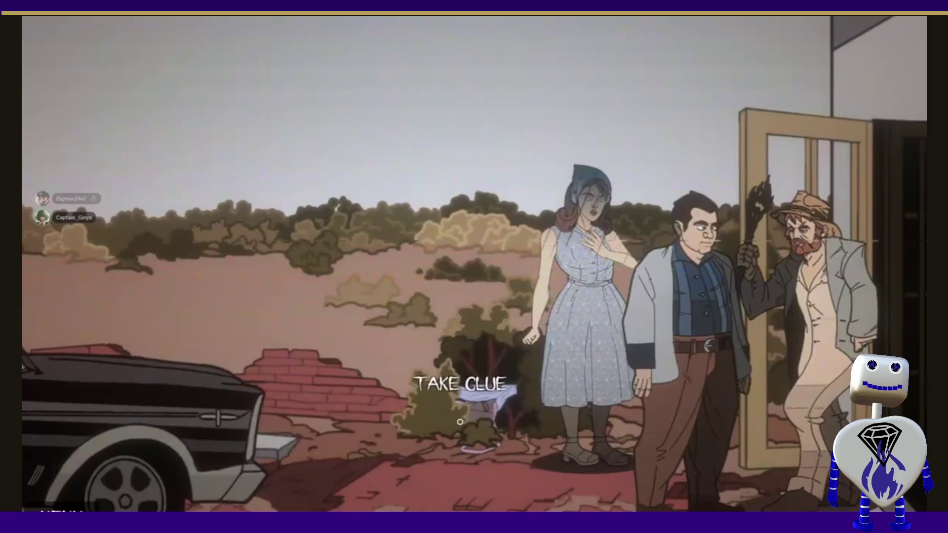
{"action": "left_click", "coordinate": [460, 422]}
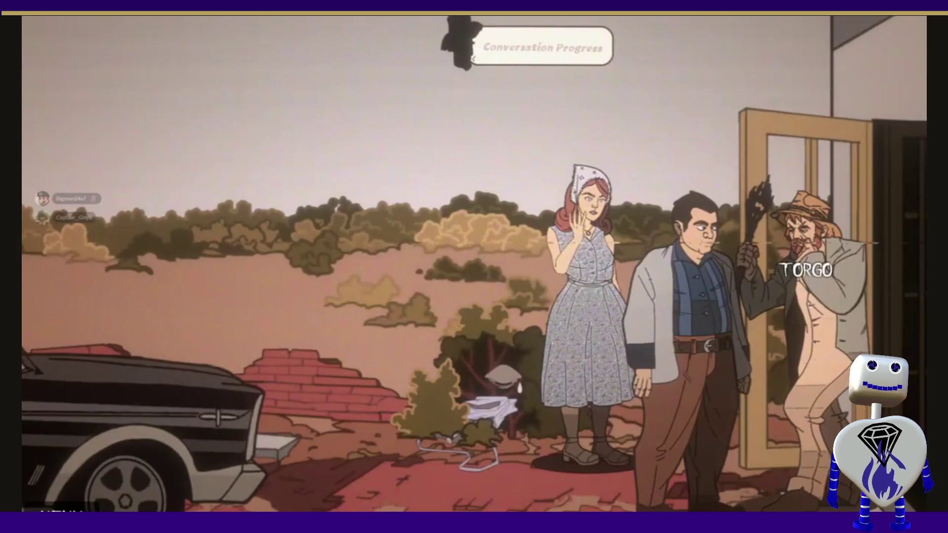
Step: Watch the Torgo doorway conversation until the video ends with the jazz stream queued next
{"action": "left_click", "coordinate": [822, 294]}
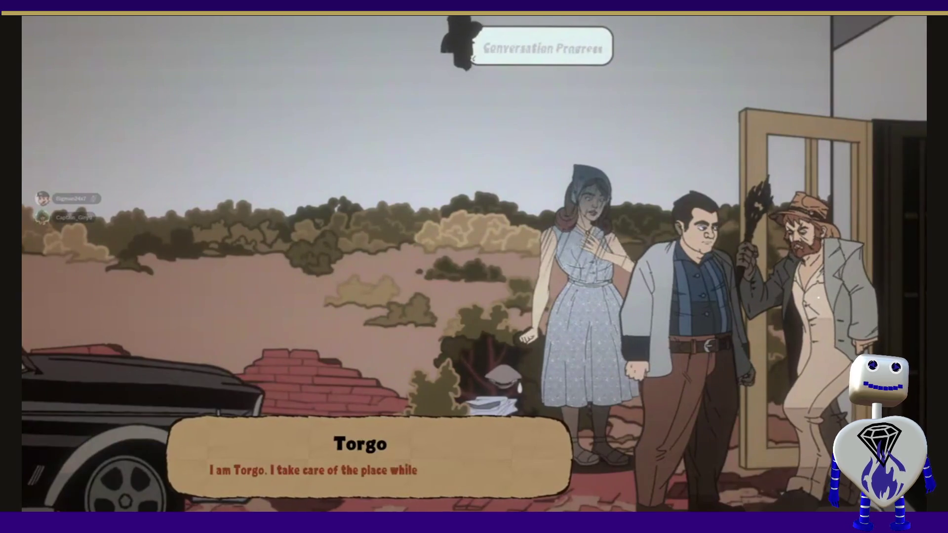
{"action": "left_click", "coordinate": [812, 298]}
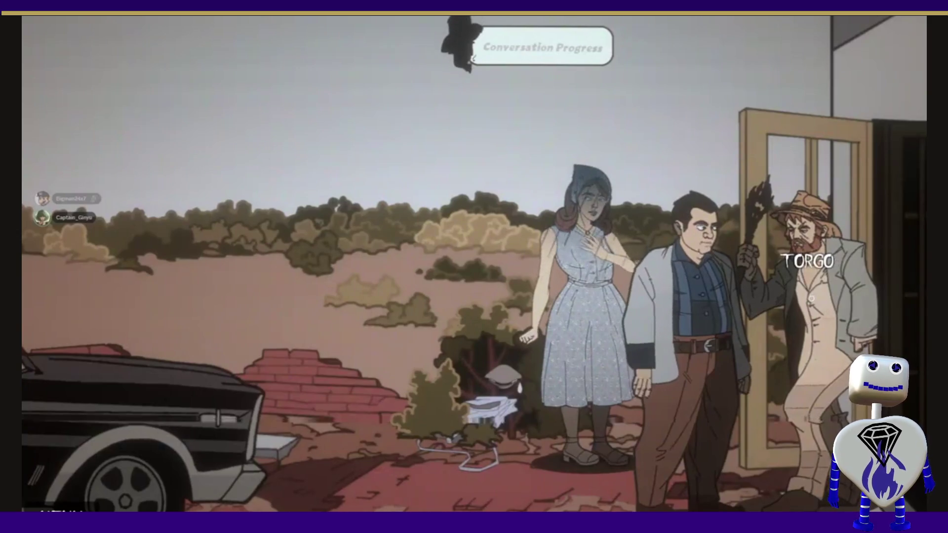
{"action": "left_click", "coordinate": [811, 298]}
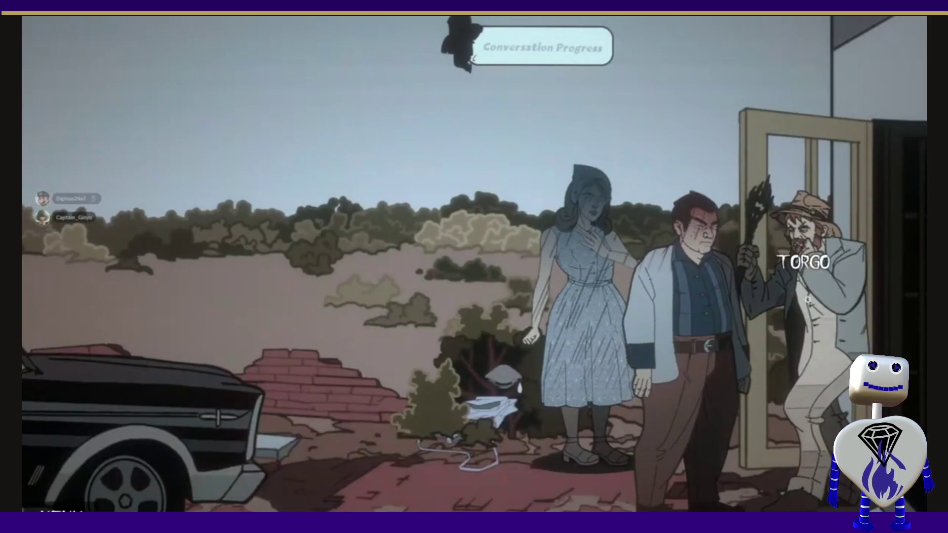
{"action": "left_click", "coordinate": [702, 305]}
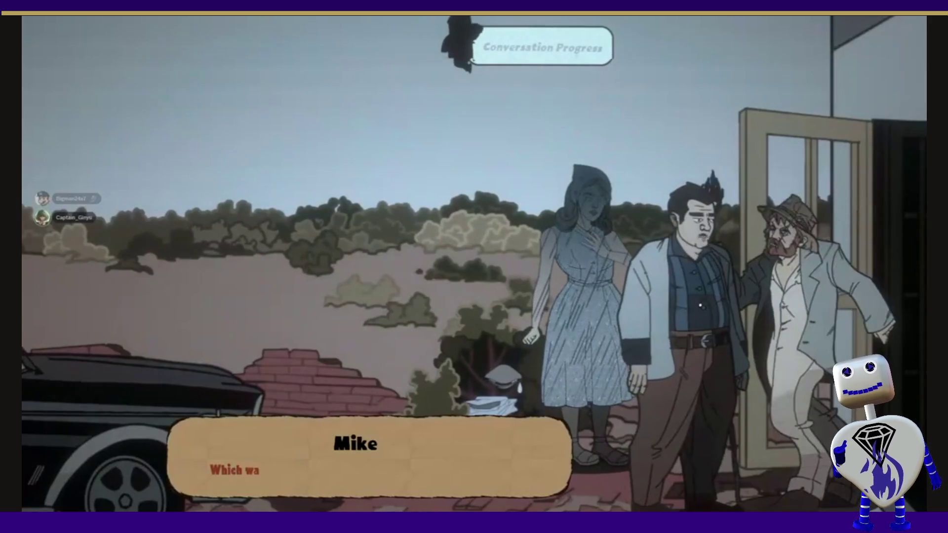
{"action": "left_click", "coordinate": [698, 305]}
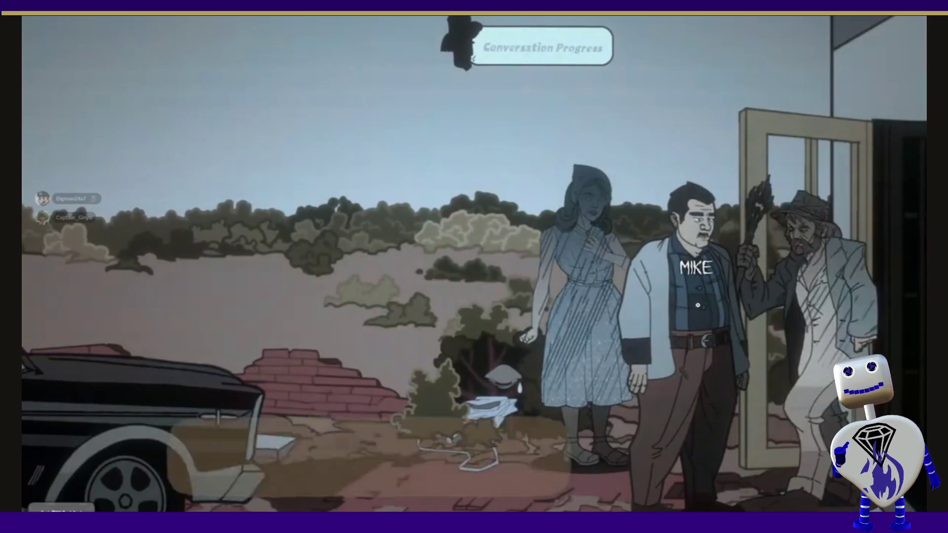
{"action": "left_click", "coordinate": [698, 306]}
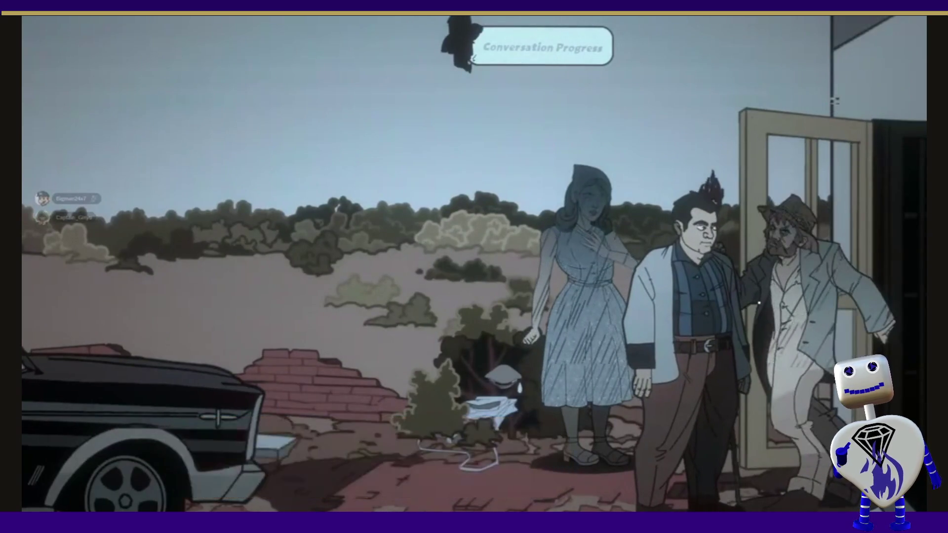
{"action": "left_click", "coordinate": [591, 285]}
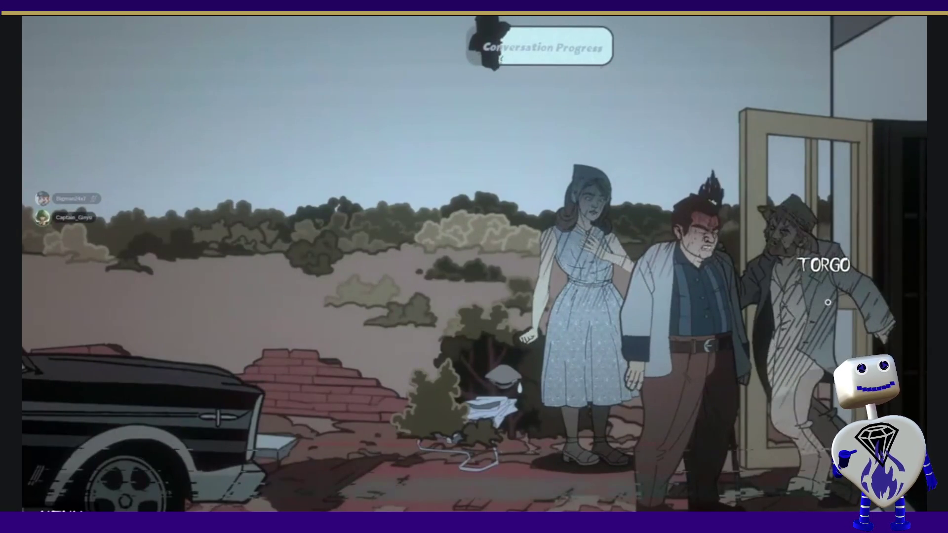
{"action": "left_click", "coordinate": [828, 302]}
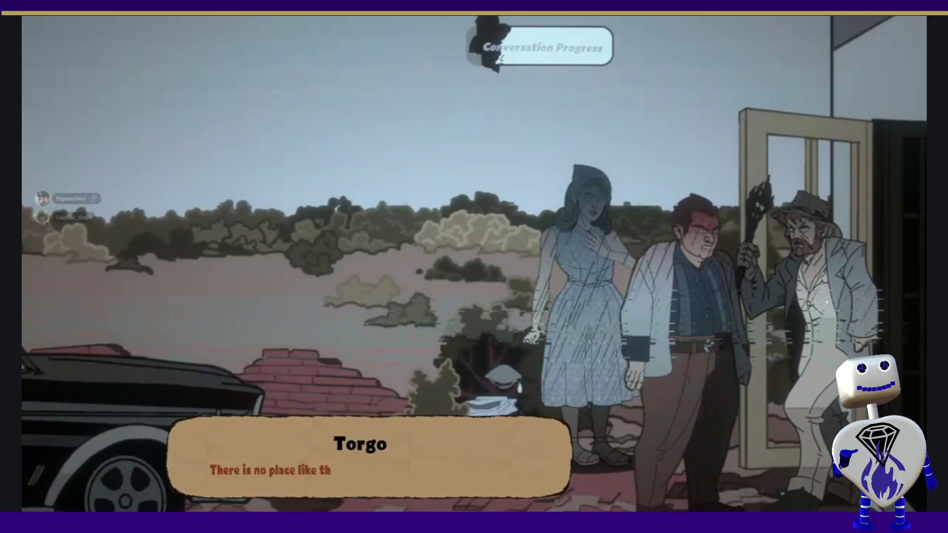
{"action": "left_click", "coordinate": [828, 302]}
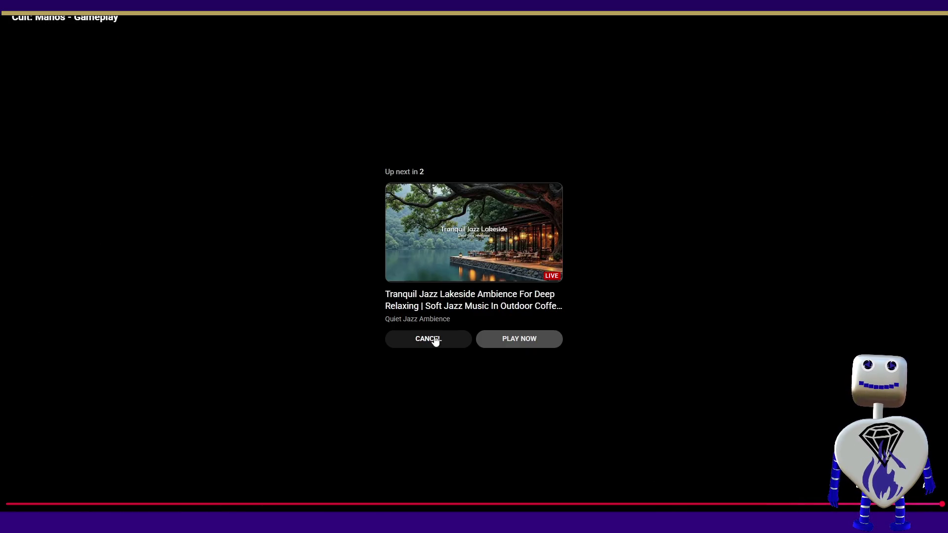
Step: Cancel the jazz stream autoplay, hide the suggestions, and jump back to the ending clue board
{"action": "left_click", "coordinate": [436, 341]}
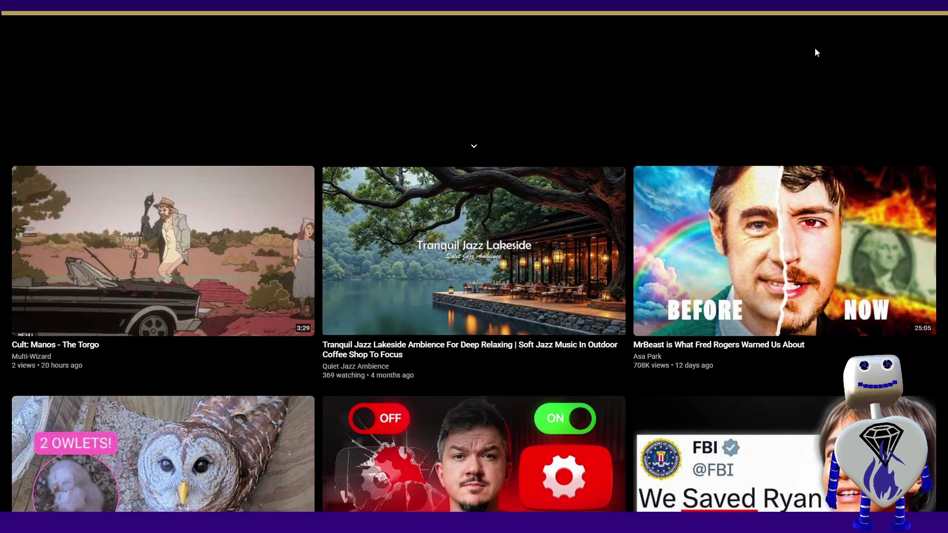
{"action": "left_click", "coordinate": [477, 146]}
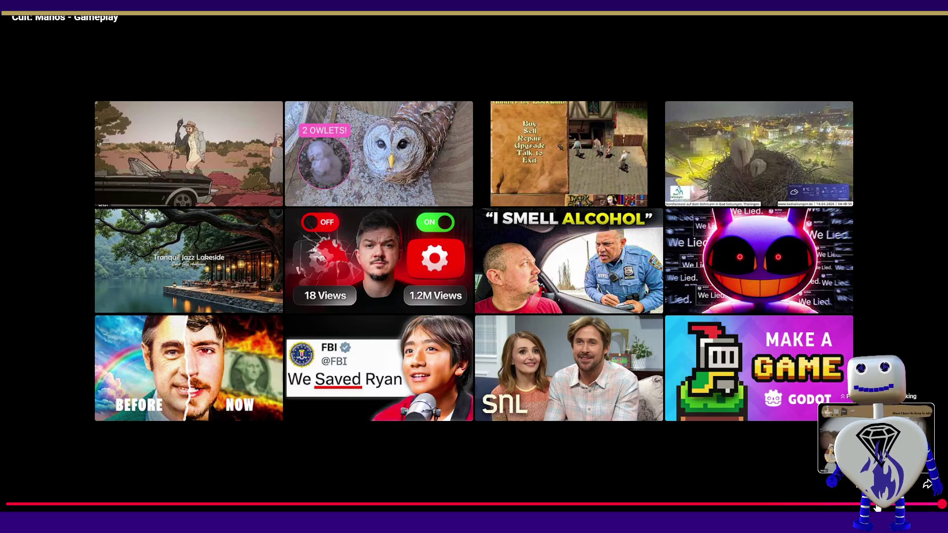
{"action": "left_click", "coordinate": [855, 504]}
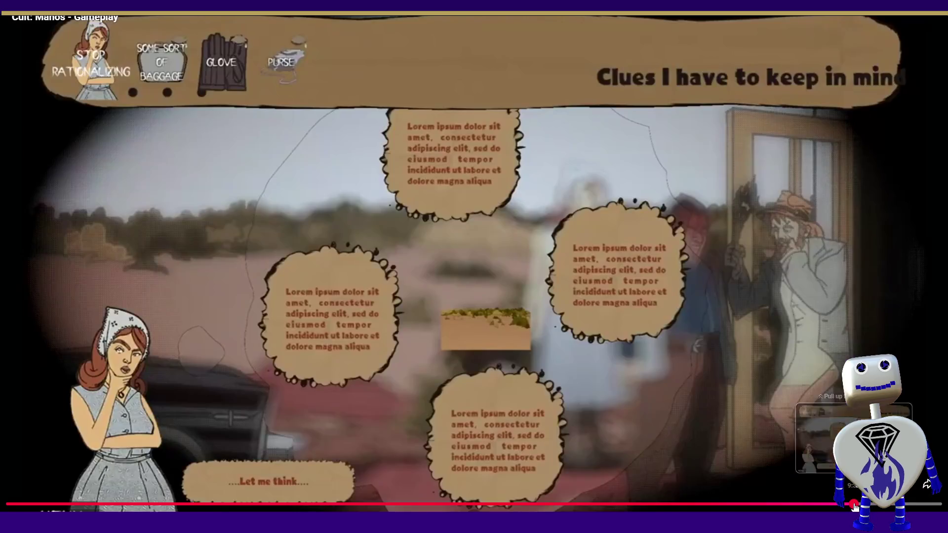
Step: Scrub back past Mike's 'Which way do we go?' line to the doorway scene with Torgo
{"action": "left_click", "coordinate": [835, 505]}
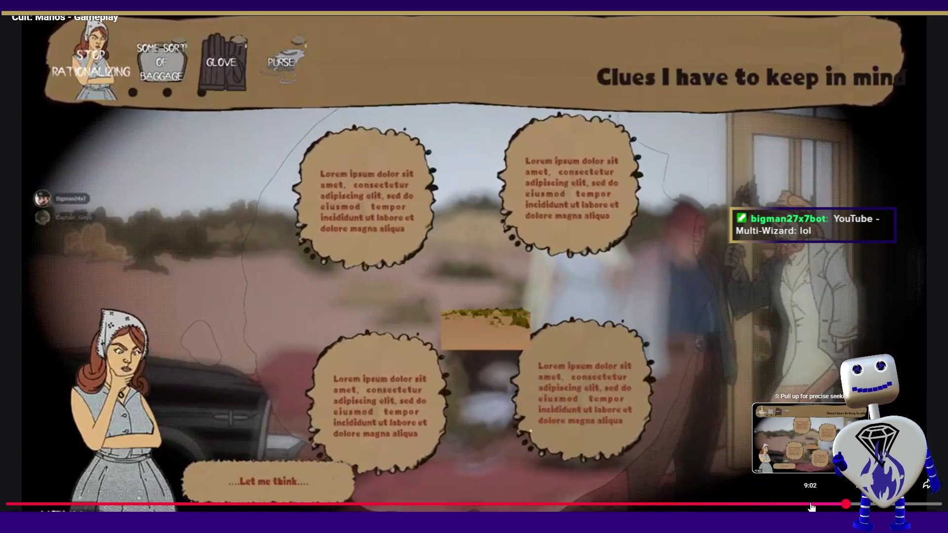
{"action": "left_click", "coordinate": [812, 507]}
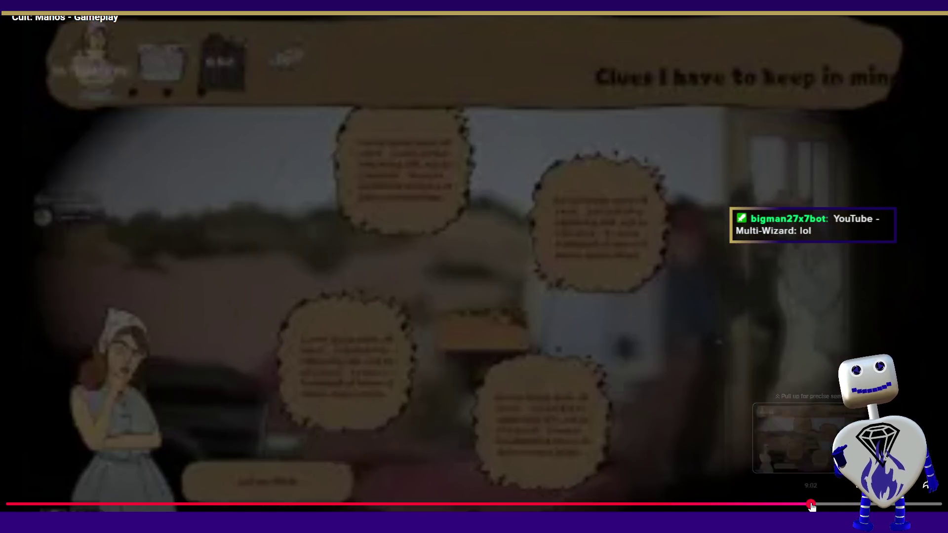
{"action": "left_click", "coordinate": [798, 509]}
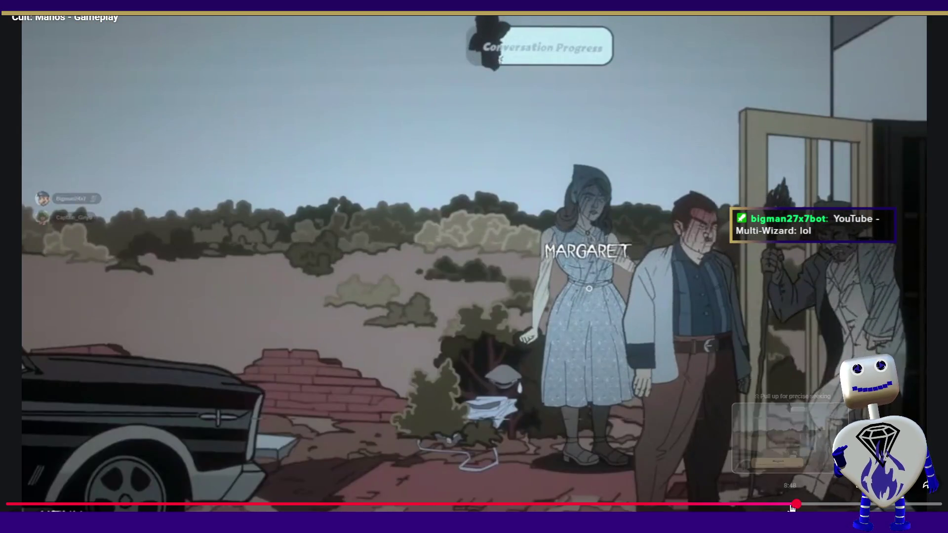
{"action": "left_click", "coordinate": [783, 507]}
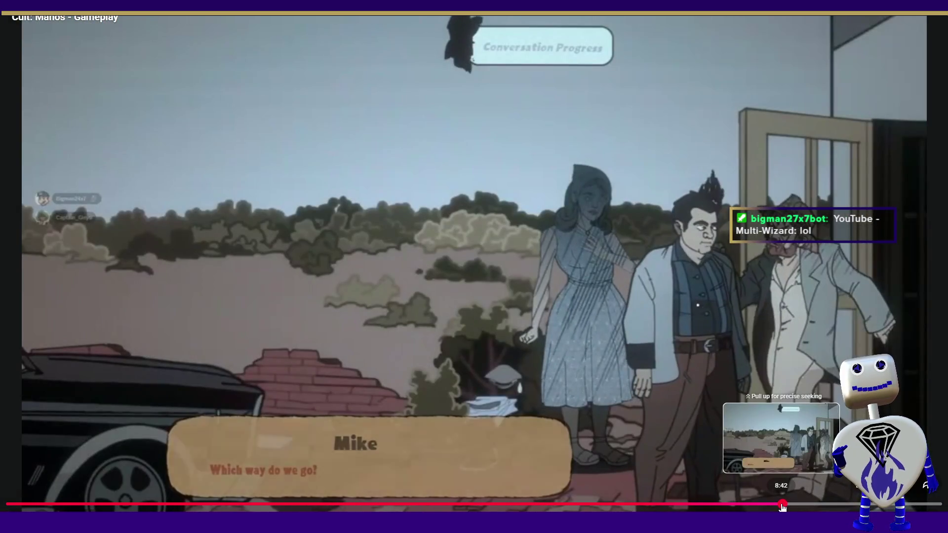
{"action": "left_click", "coordinate": [784, 507]}
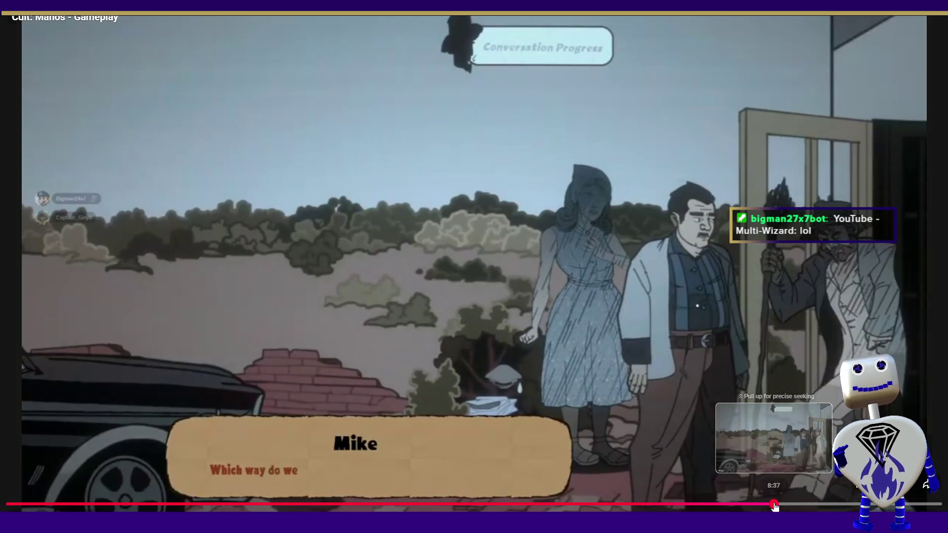
{"action": "left_click", "coordinate": [764, 507]}
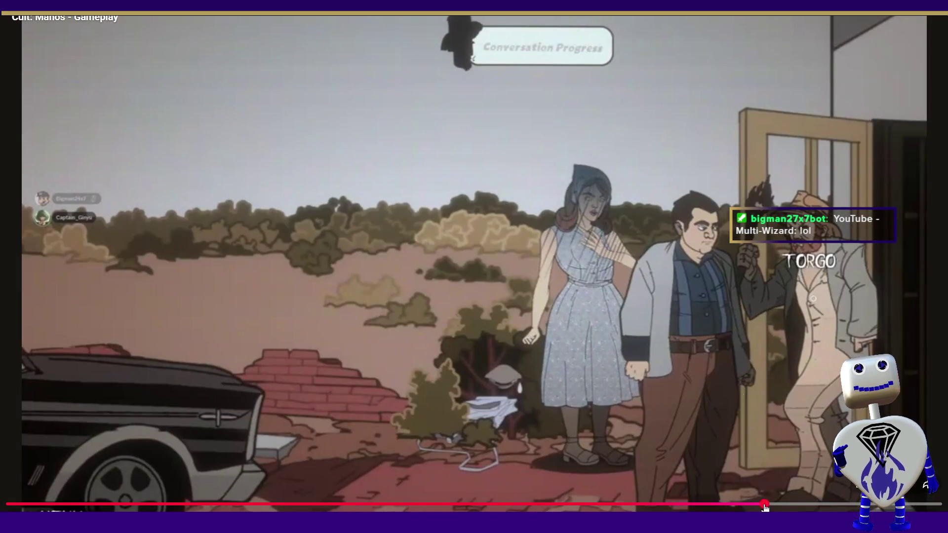
{"action": "left_click", "coordinate": [755, 507]}
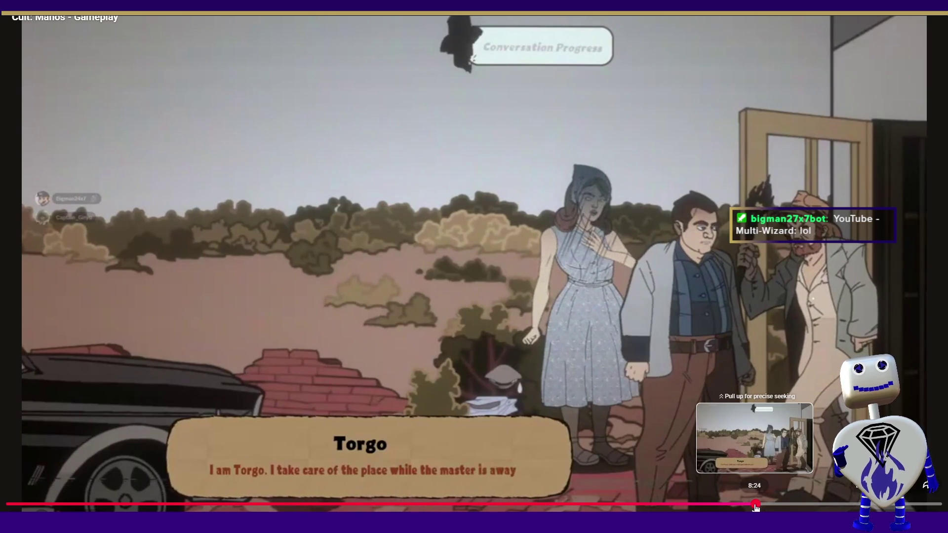
{"action": "left_click", "coordinate": [743, 507]}
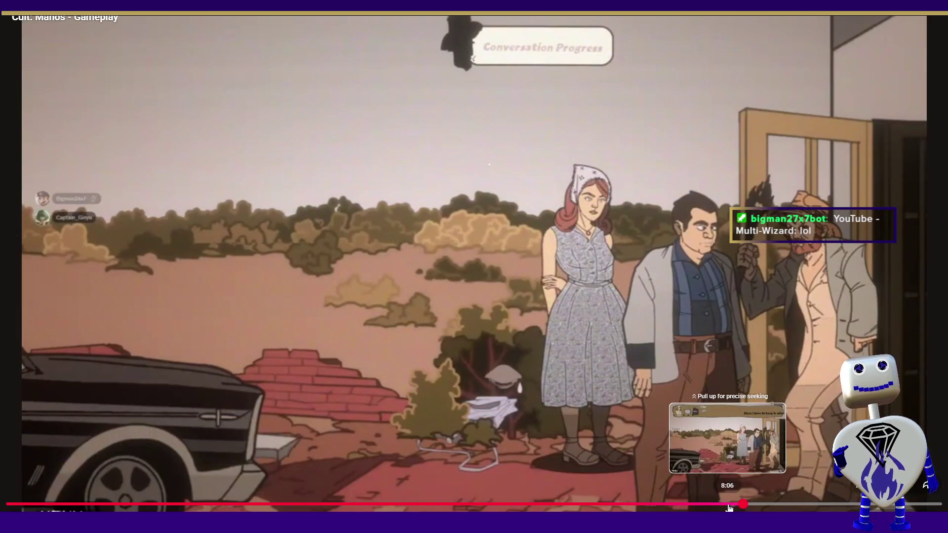
{"action": "left_click", "coordinate": [728, 507]}
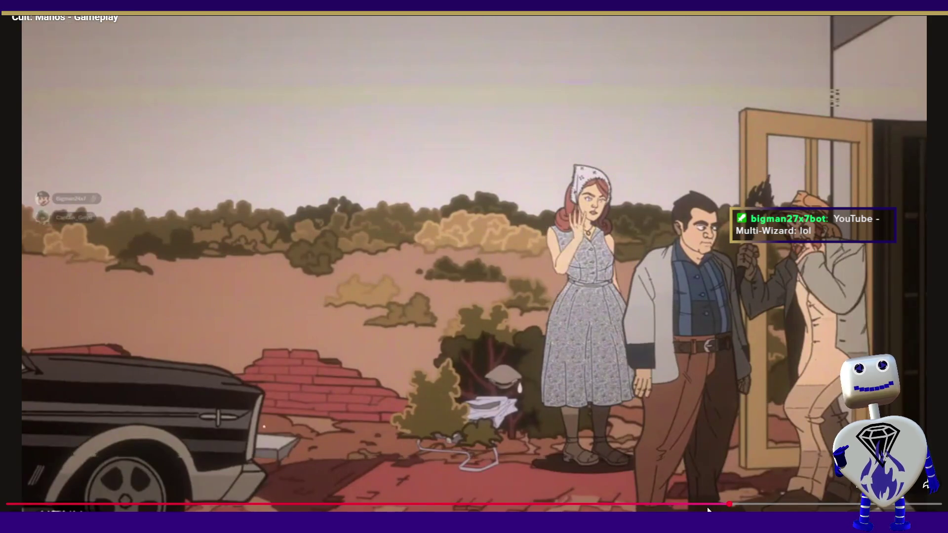
{"action": "left_click", "coordinate": [711, 507]}
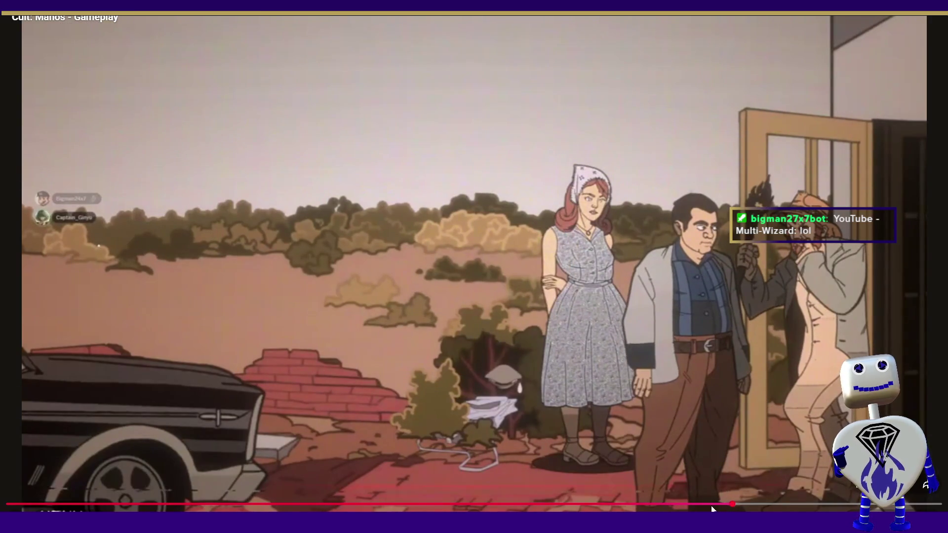